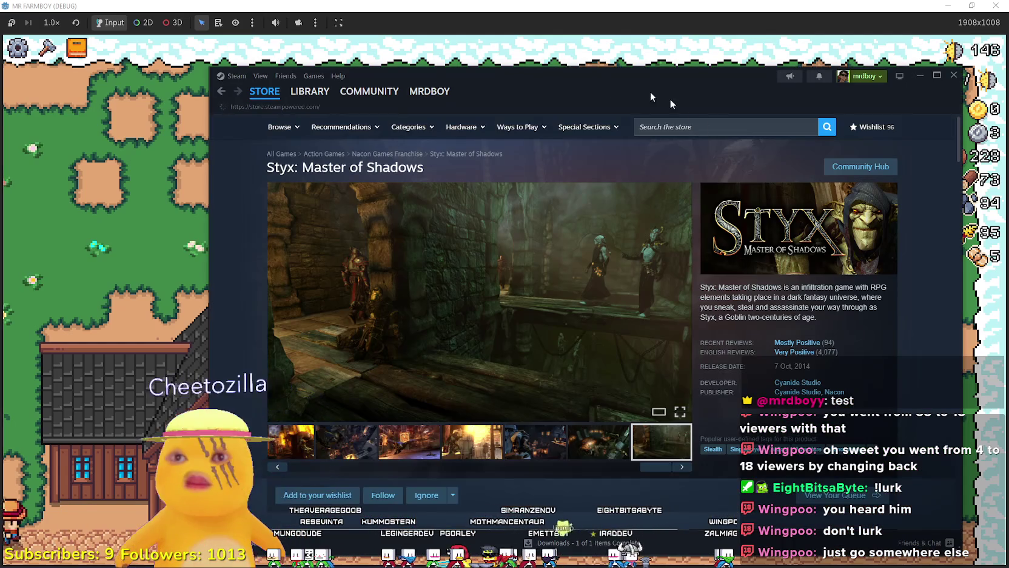
Go from the library to the MR FARMBOY community hub's admin tools
click(265, 91)
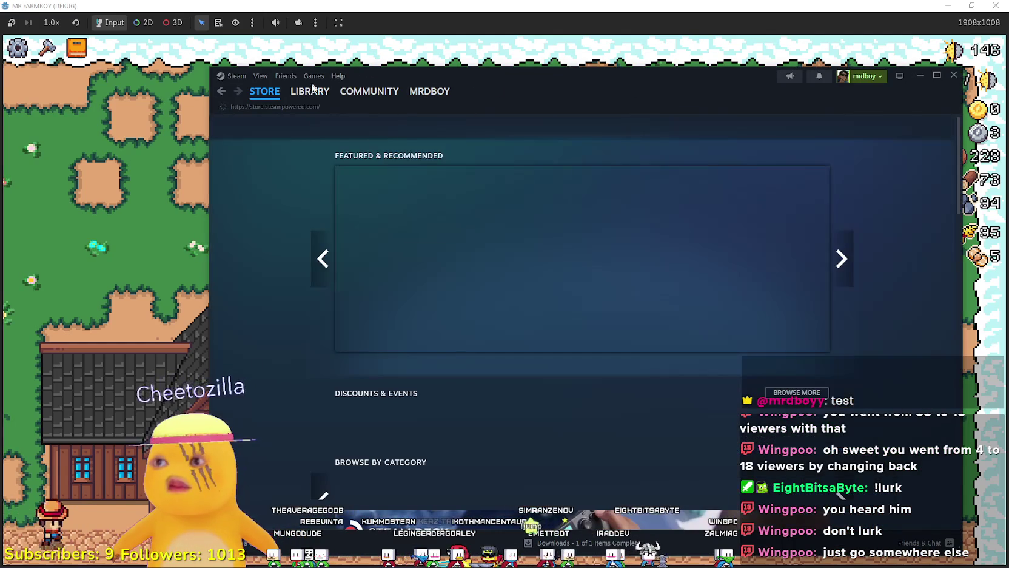
click(310, 91)
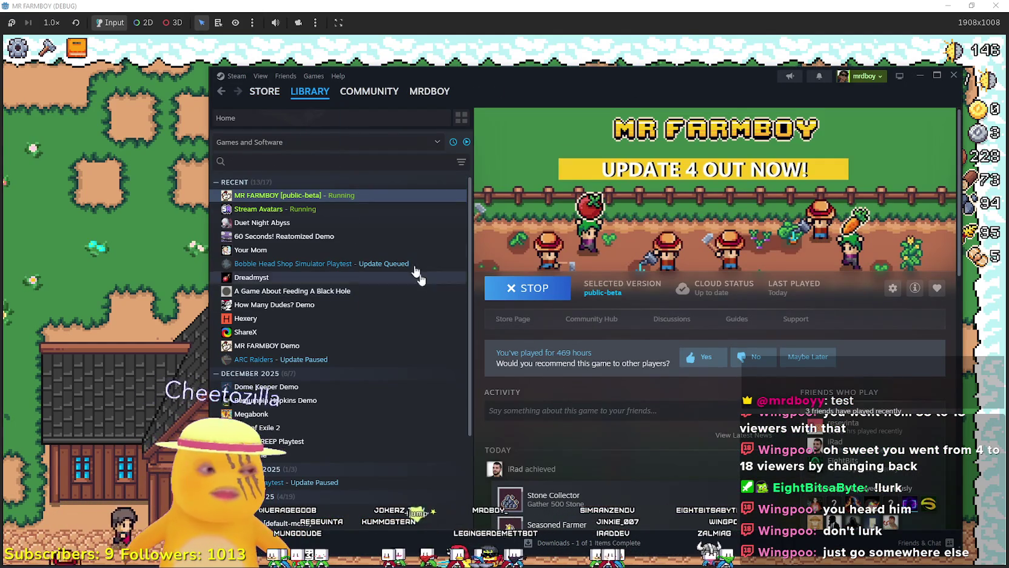
click(580, 318)
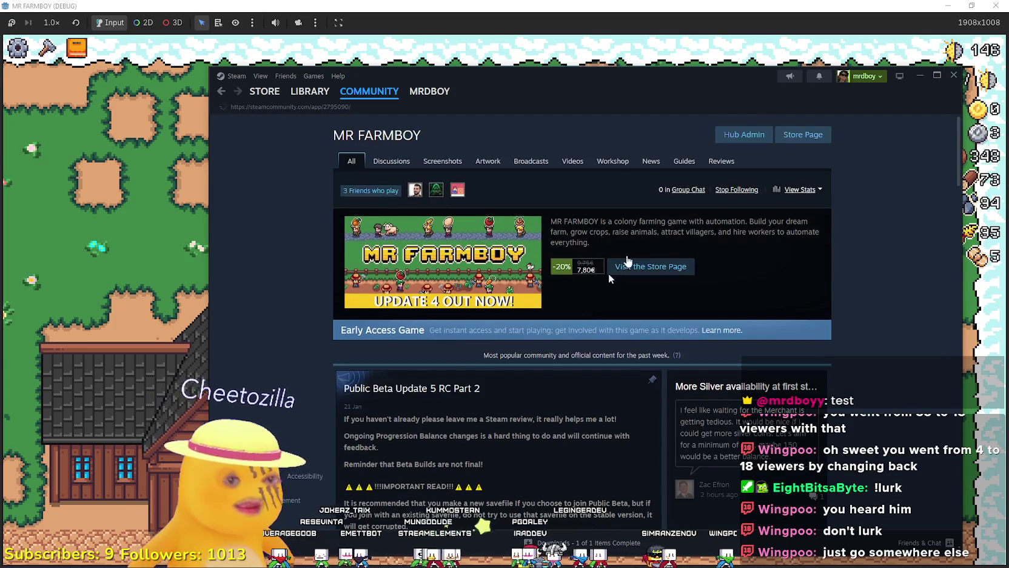
click(756, 136)
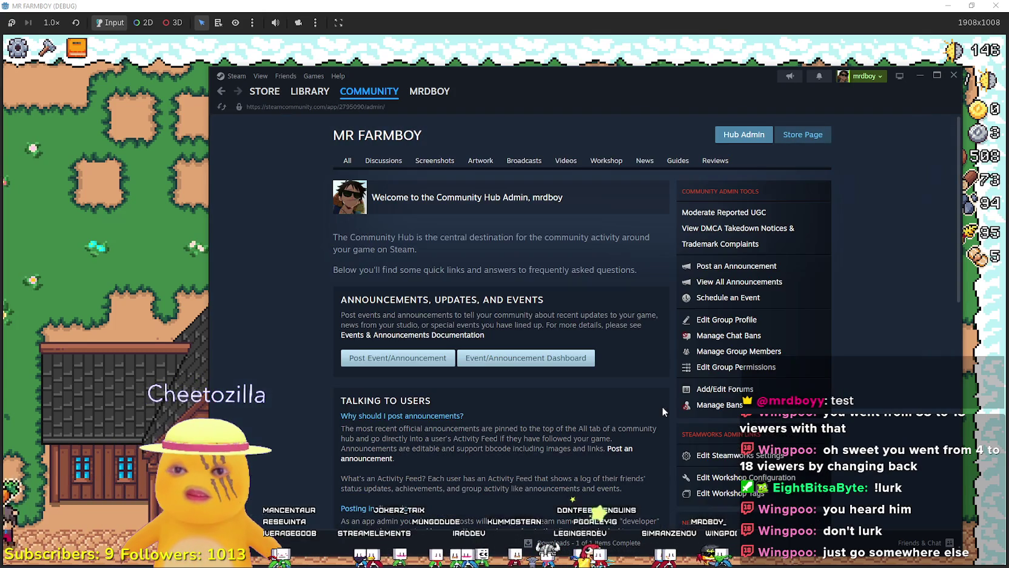
Open the Event/Announcement Dashboard and edit the 'Public Beta Update 5 RC Part 2' event
scroll(514, 315, down, 3)
click(538, 255)
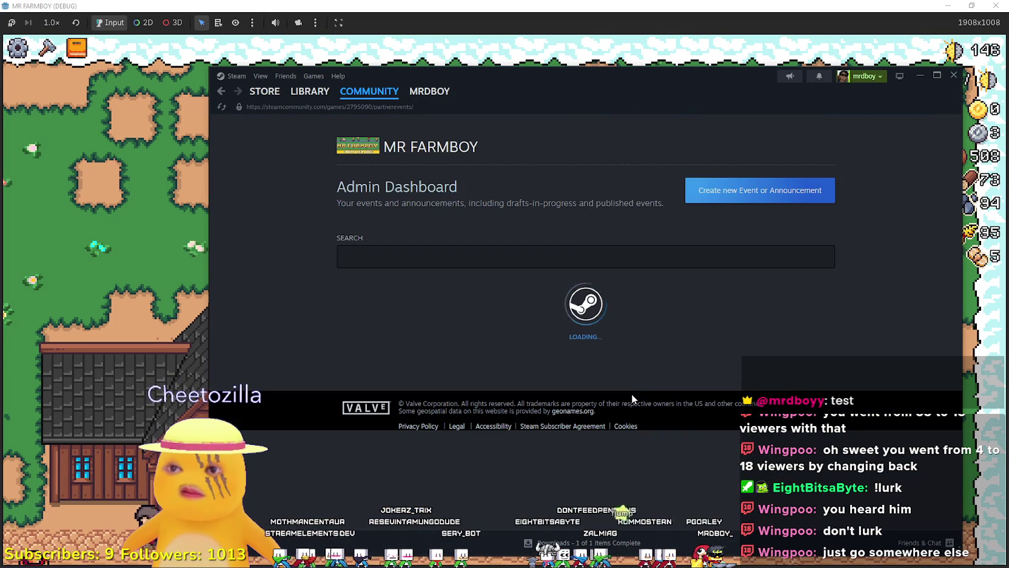
scroll(729, 350, down, 4)
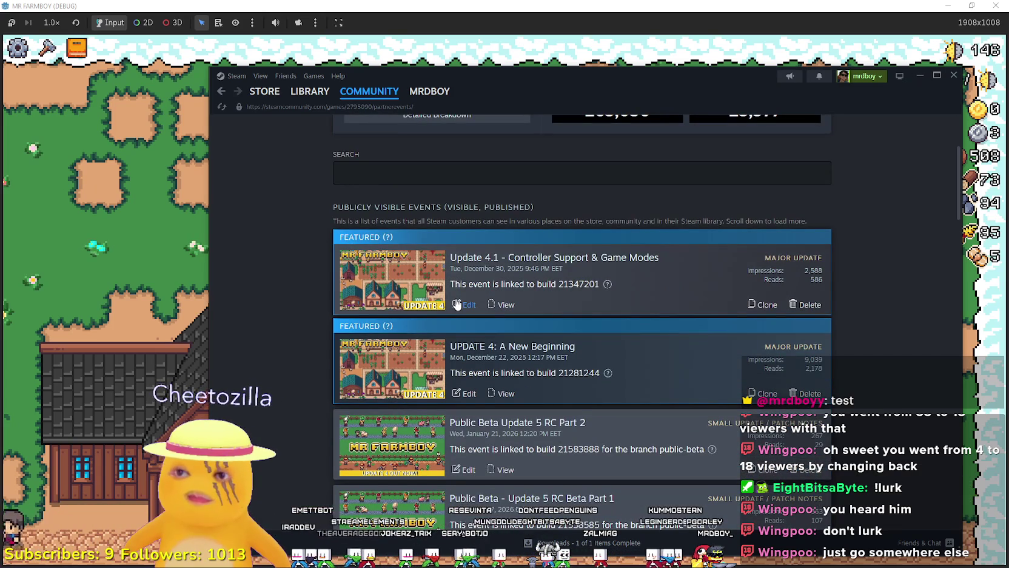
scroll(460, 311, down, 5)
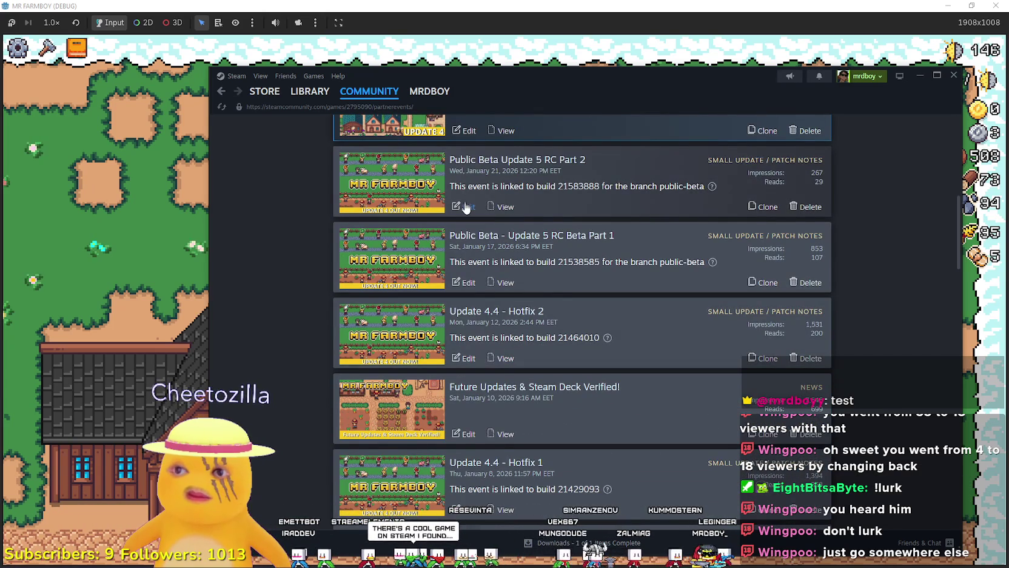
click(465, 207)
Select and copy the event's patch-notes description, then return to the Admin Dashboard
scroll(513, 241, down, 10)
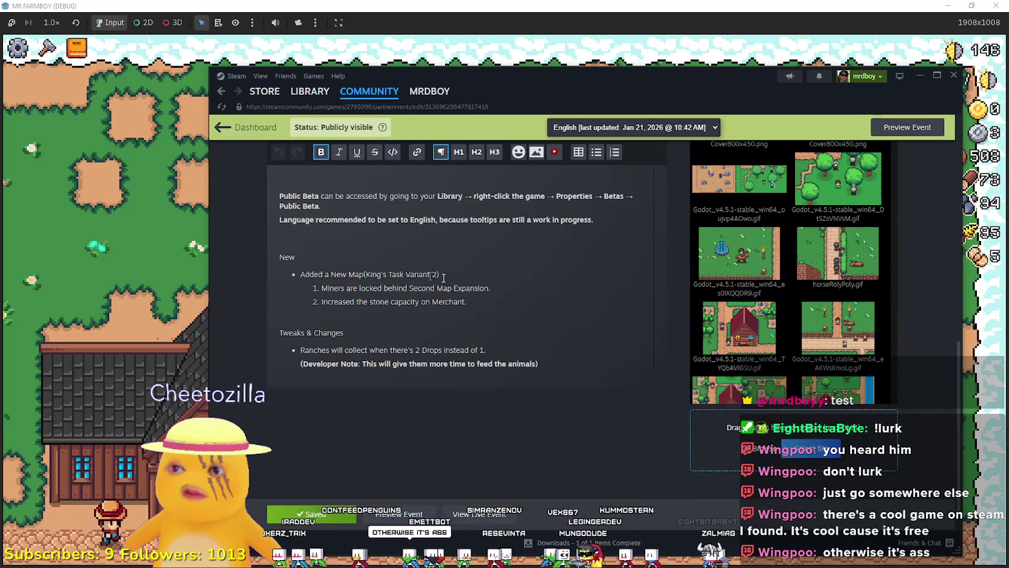
click(415, 272)
click(295, 256)
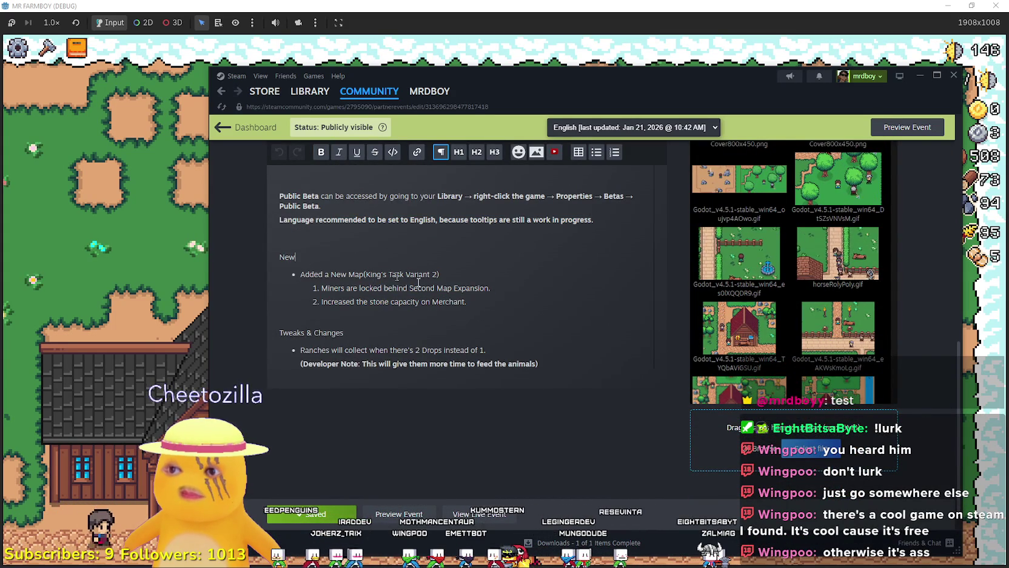
drag(538, 363, 265, 264)
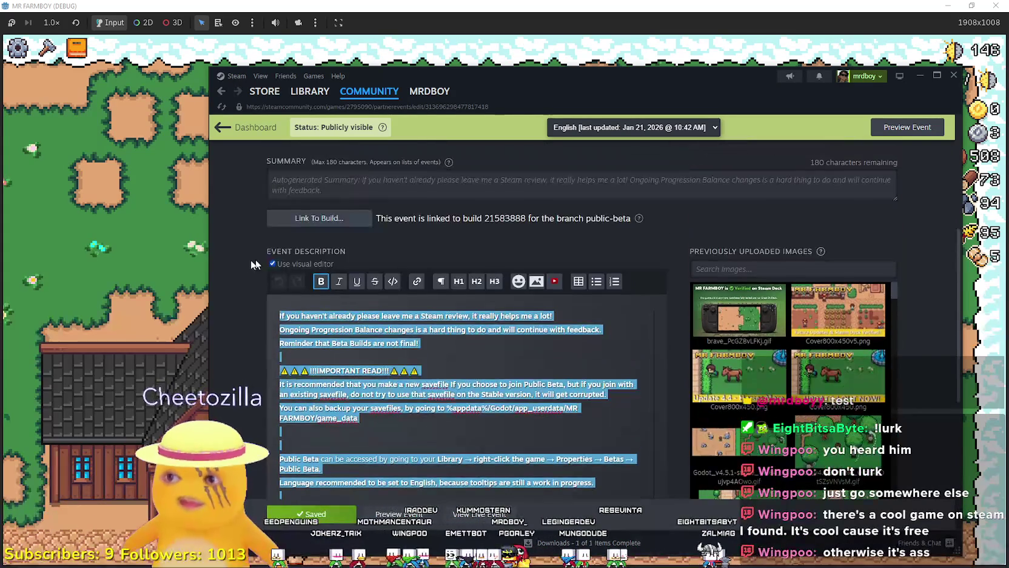
scroll(358, 273, up, 5)
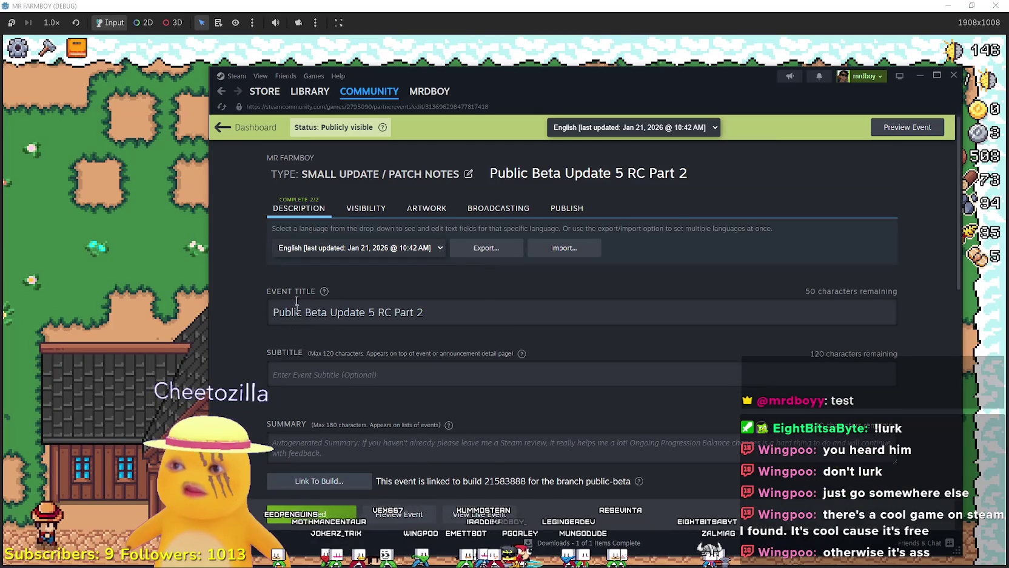
click(222, 91)
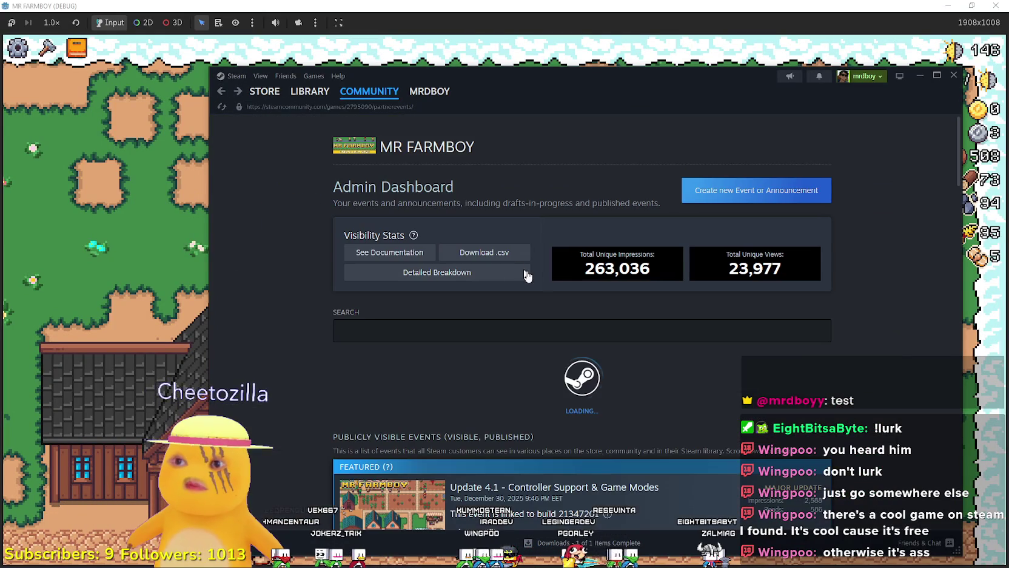
Create a new Small Update / Patch Notes event titled 'Update 5 RC Part 3'
click(756, 191)
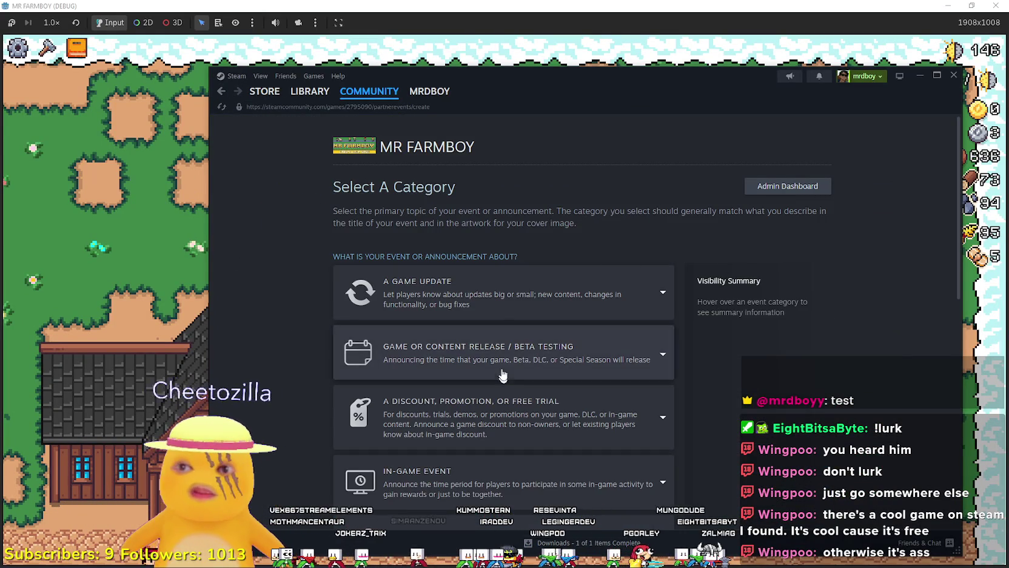
click(475, 312)
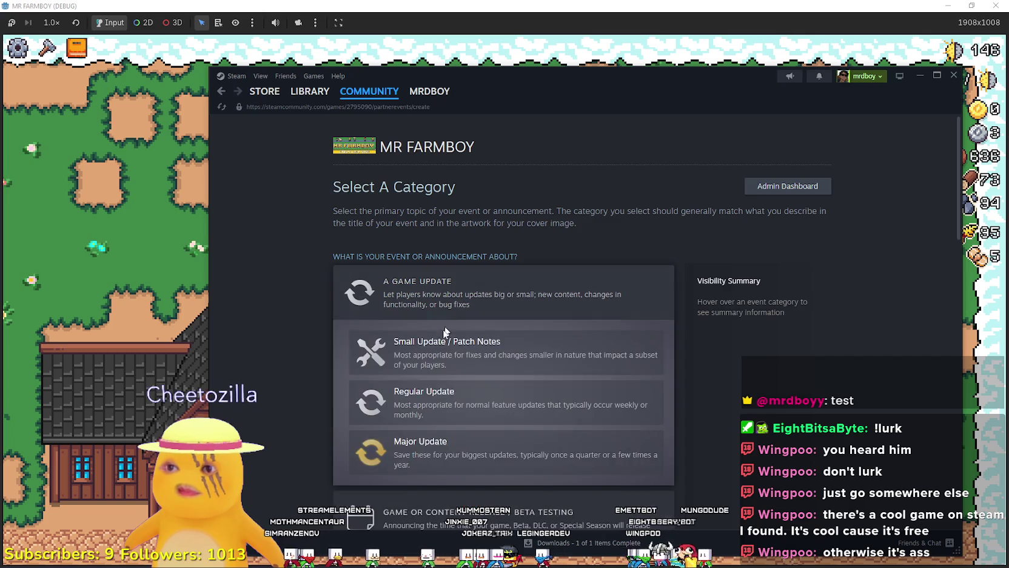
click(452, 349)
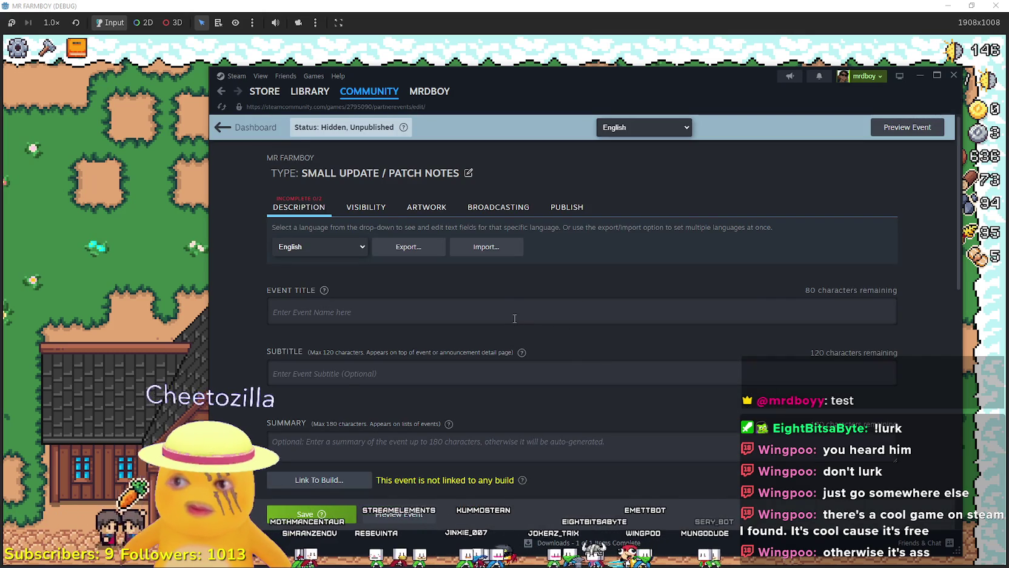
click(515, 318)
scroll(515, 318, down, 3)
text(Upda)
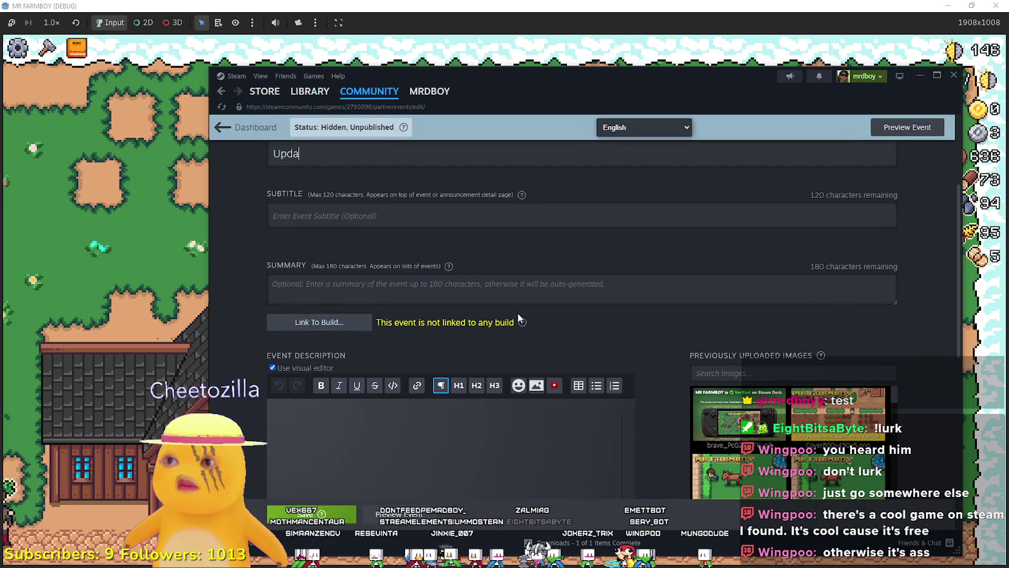
text(te 5 RC Part 3)
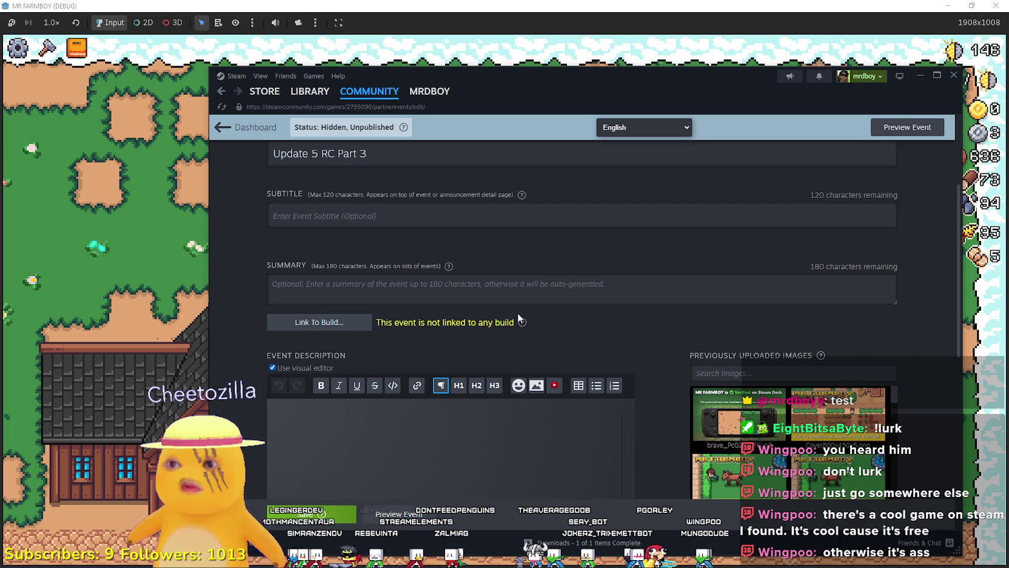
scroll(517, 316, down, 4)
click(356, 241)
Paste the copied patch notes and rename the new map to Incremental Sandbox
key(ctrl+v)
scroll(421, 305, down, 1)
click(321, 310)
scroll(334, 335, down, 3)
click(321, 277)
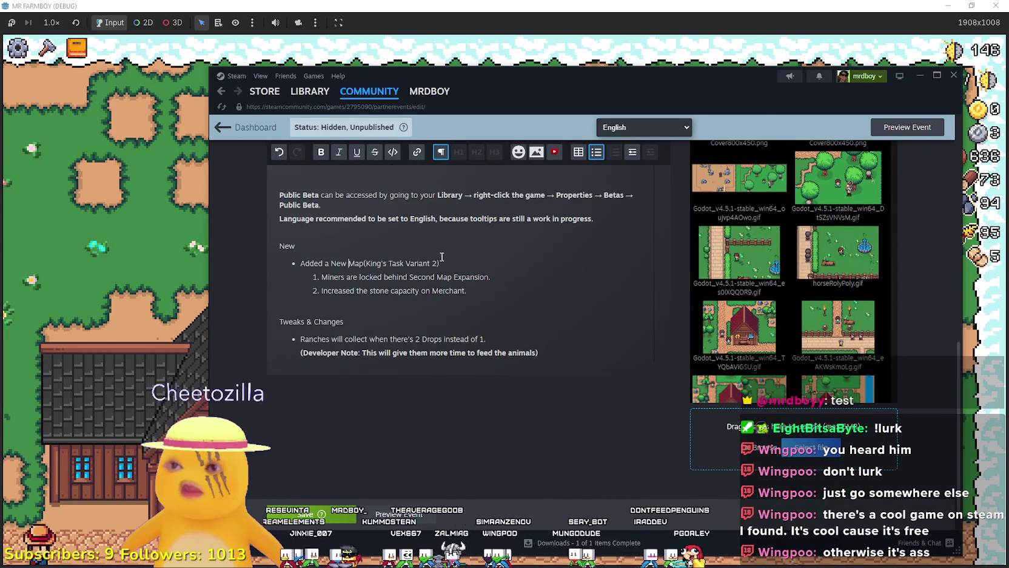
drag(436, 263, 366, 262)
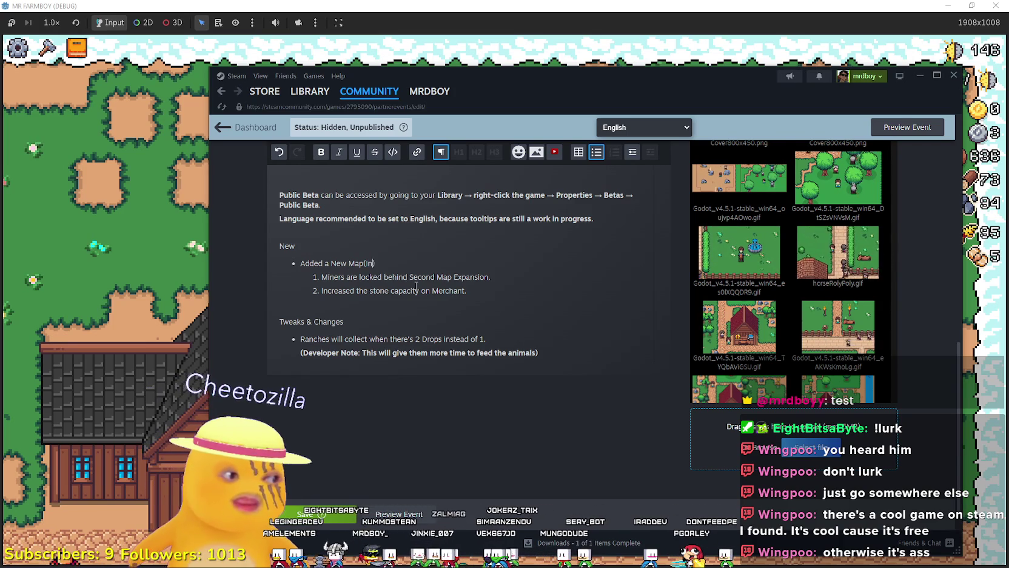
text(cremental Sandbox)
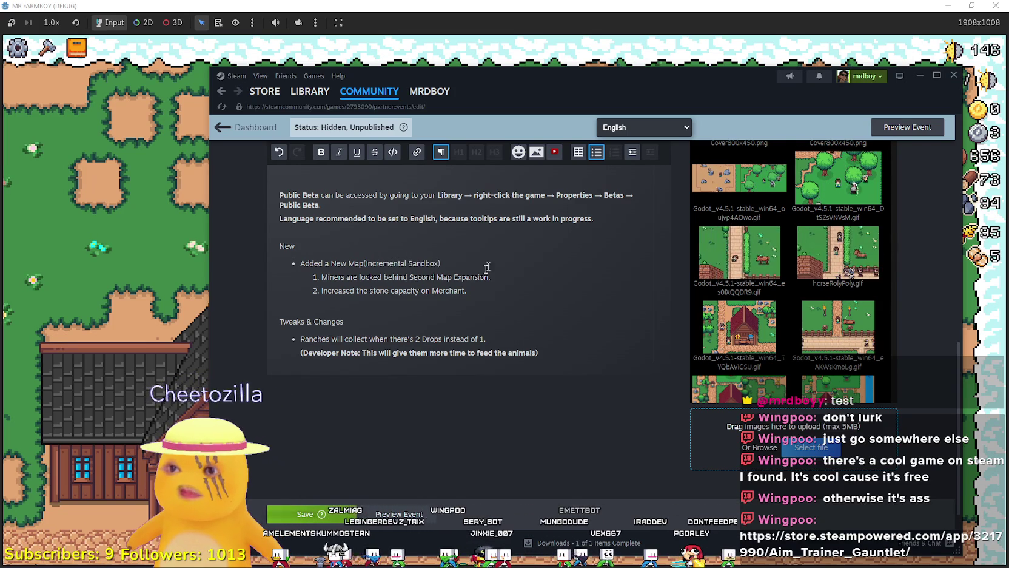
Rewrite the map's two sub-points, ending with 'Enjoy an Empty Map, Yours For The Takin.'
drag(489, 276, 322, 276)
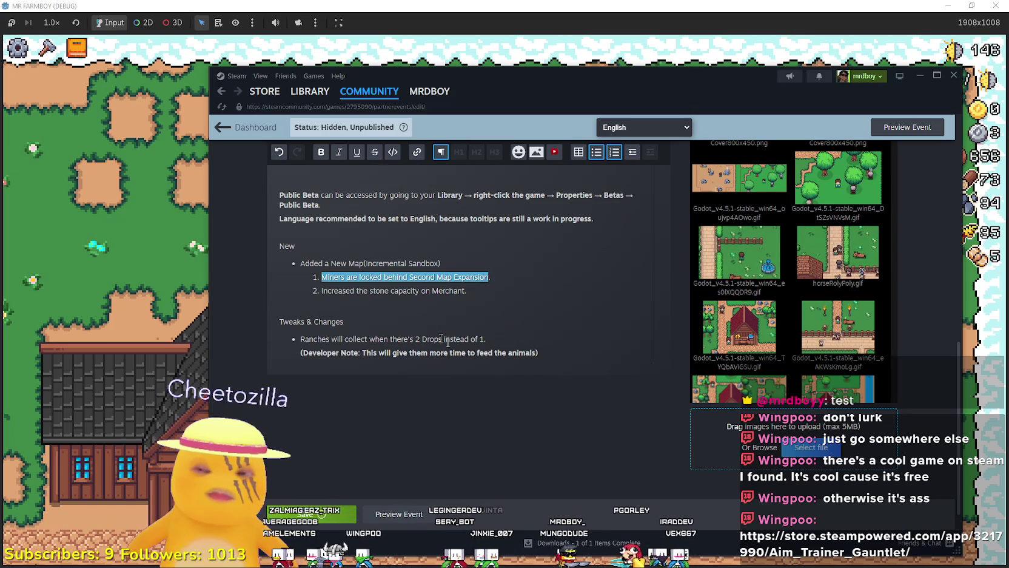
text(Expa)
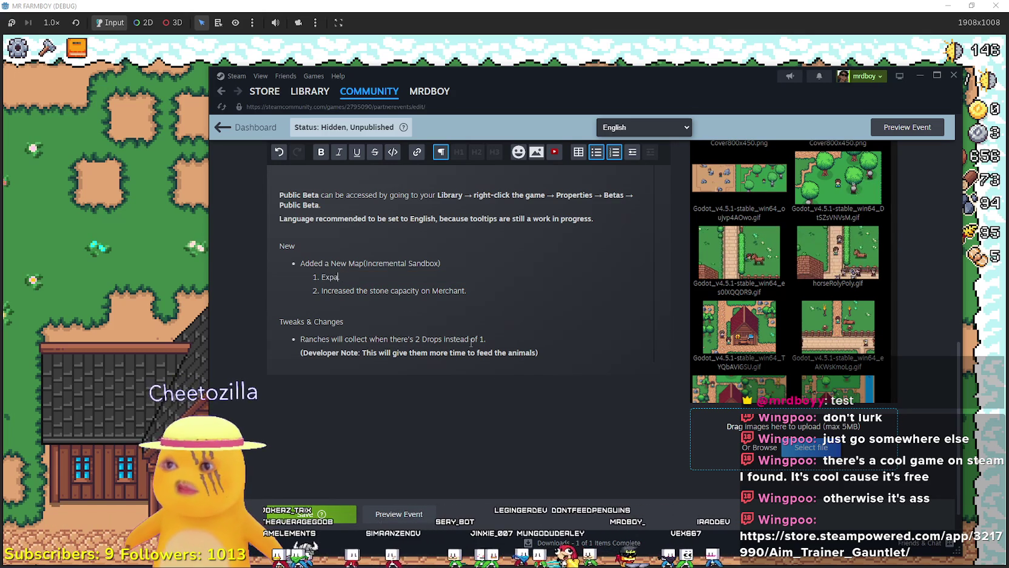
key(BackSpace)
key(BackSpace)
key(BackSpace)
text(Join on an Incremental advanture like never before)
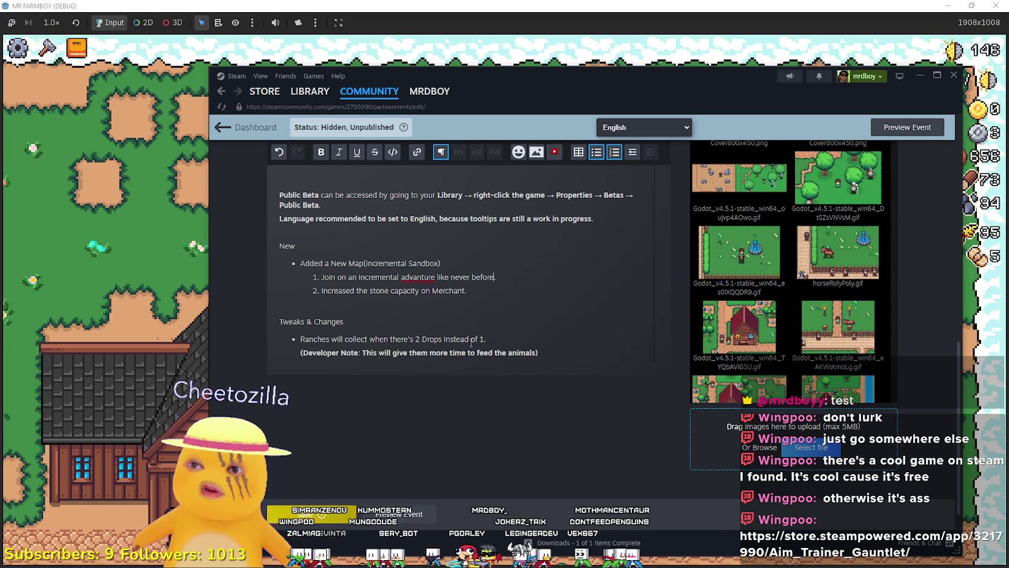
text(.)
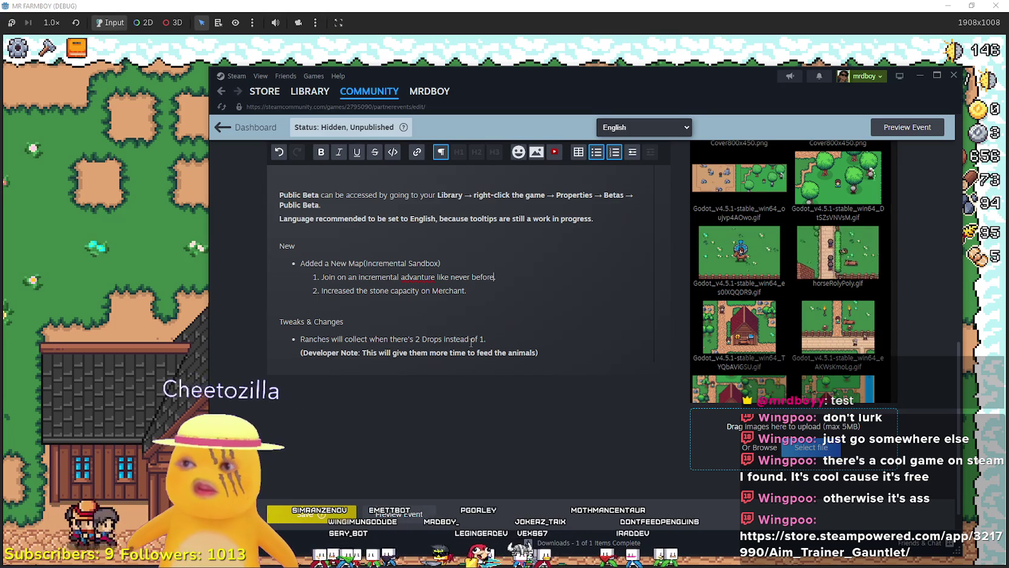
drag(466, 291, 323, 290)
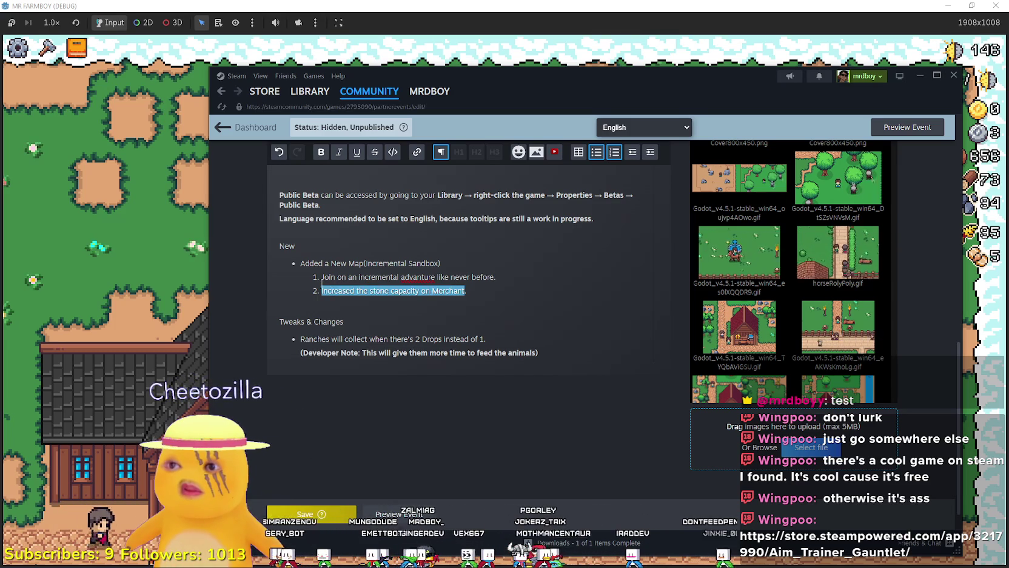
text(Enjoy a)
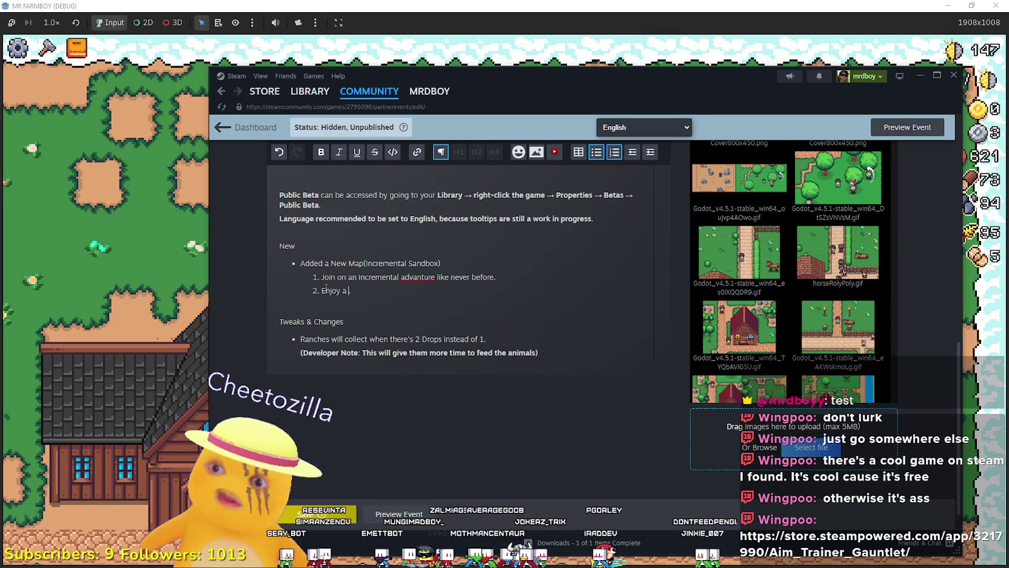
text(y Map.)
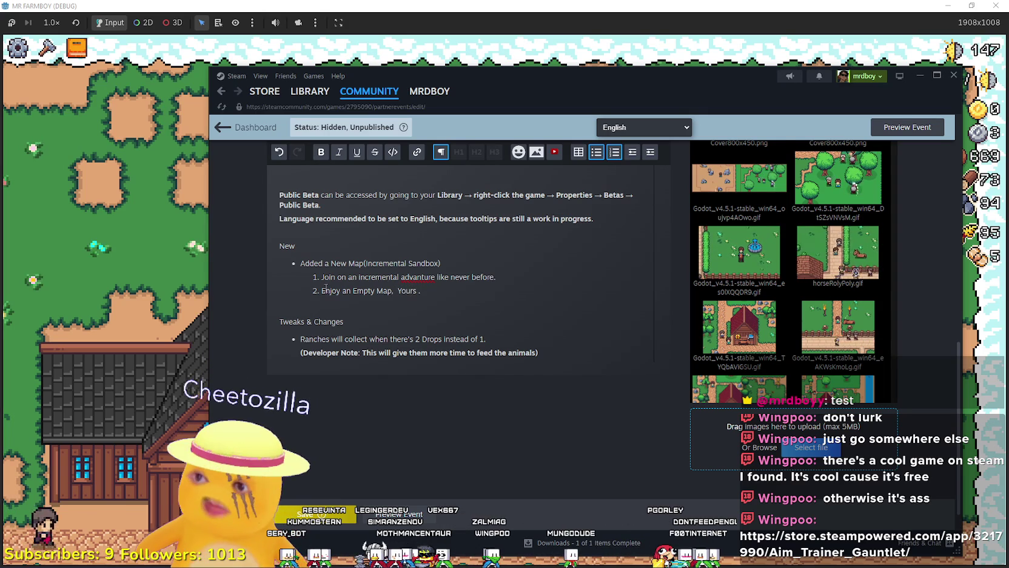
text(For The Takin)
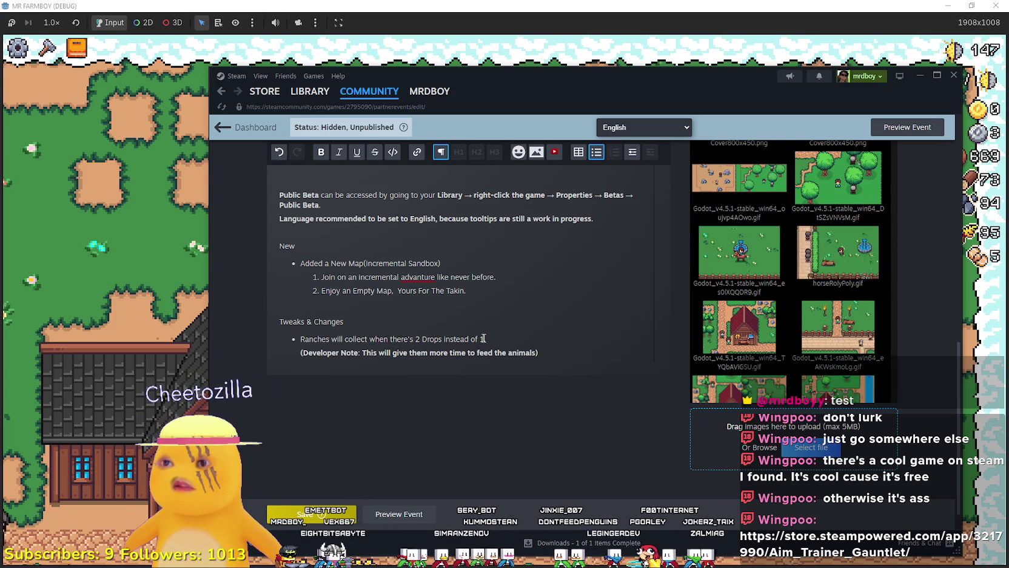
drag(484, 339, 300, 338)
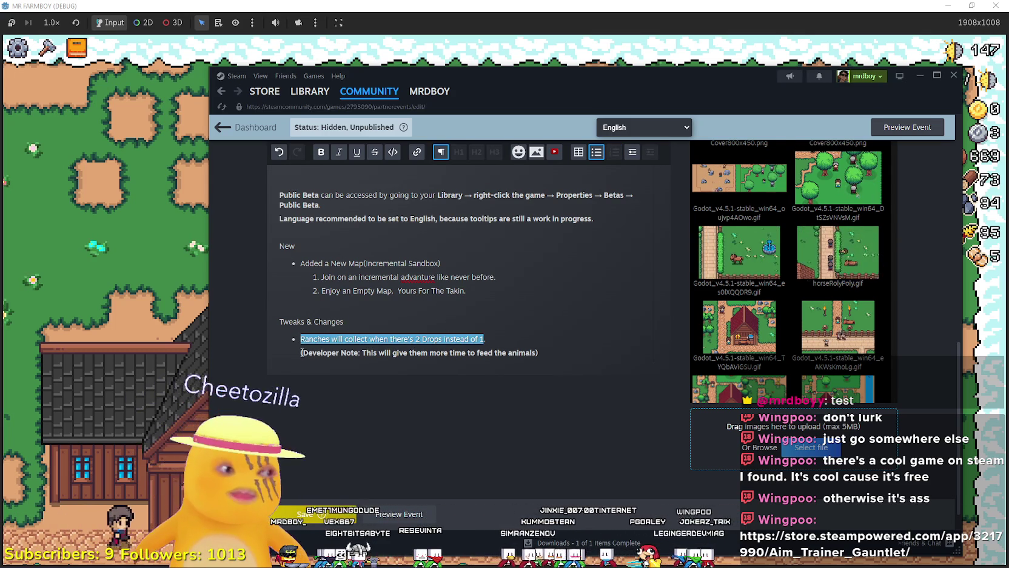
Reword the tweak bullet to say buildings are removed by holding R
text(Change)
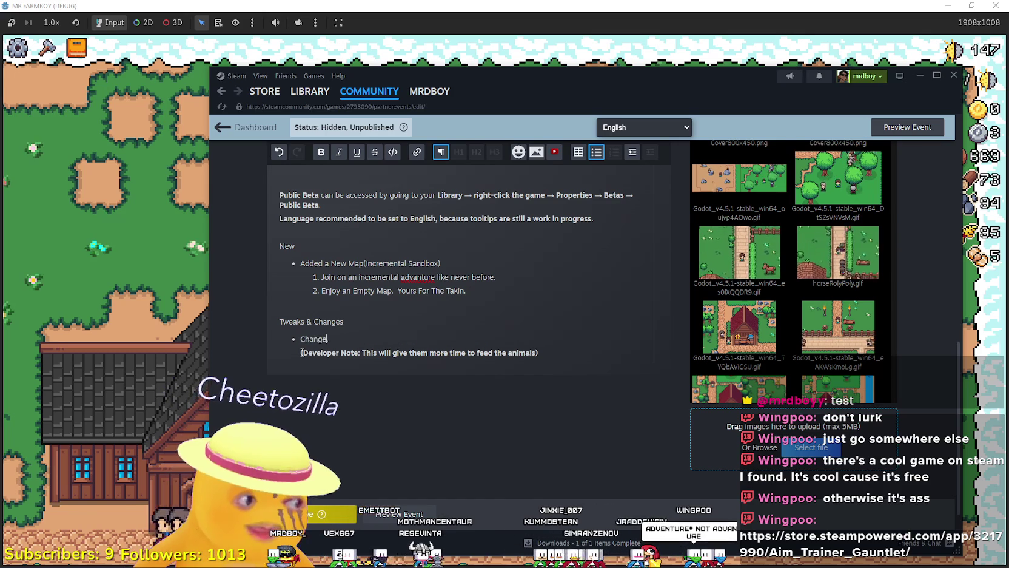
text(d.)
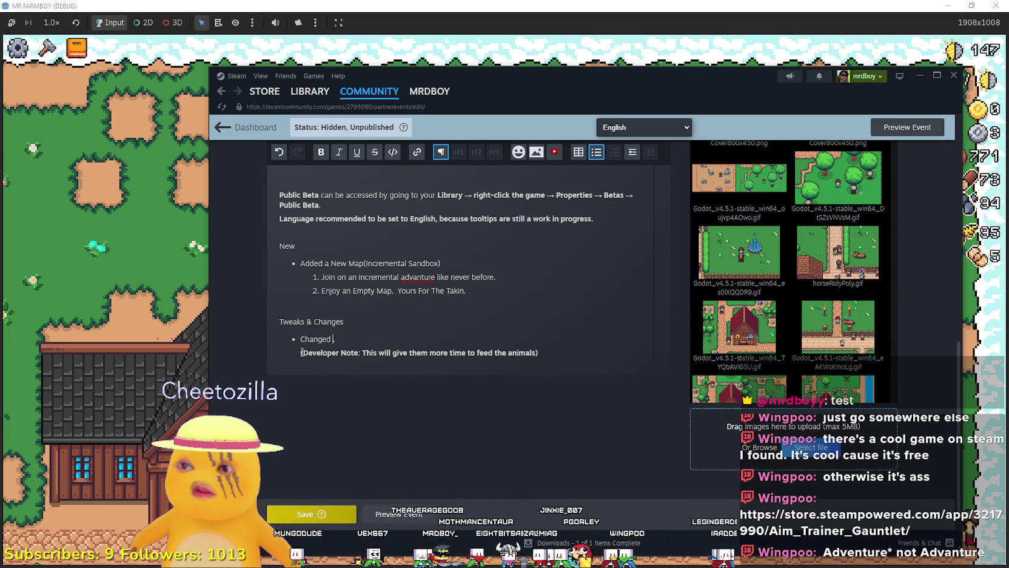
text( uilding)
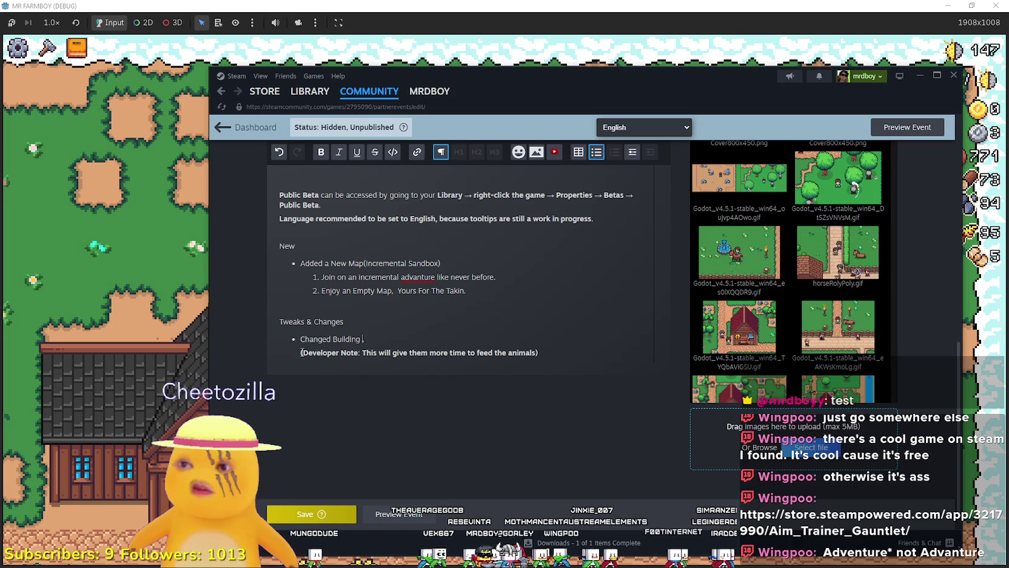
key(BackSpace)
key(BackSpace)
key(BackSpace)
text(Remove Building from Righ)
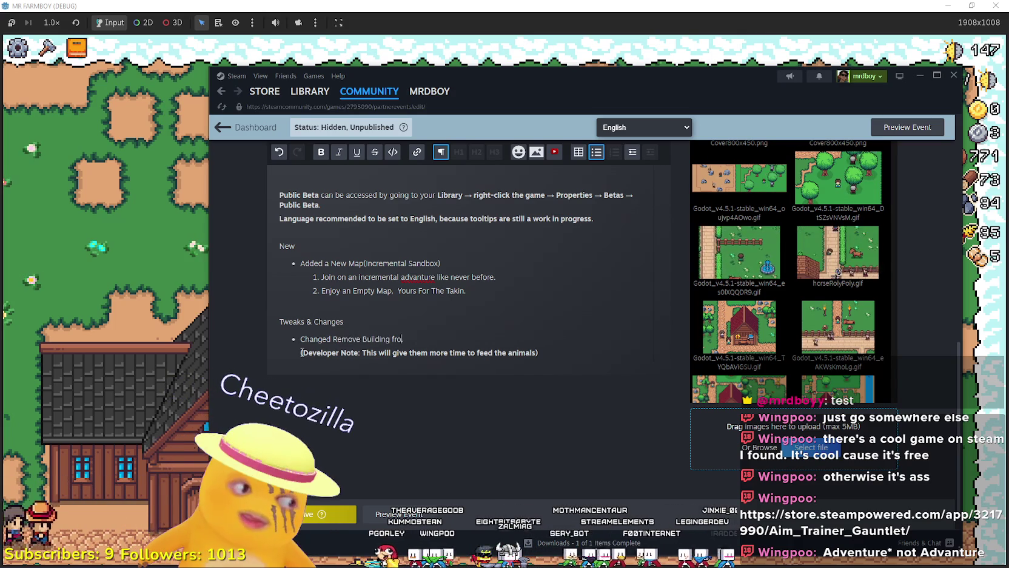
key(BackSpace)
key(BackSpace)
key(BackSpace)
text(Hold )
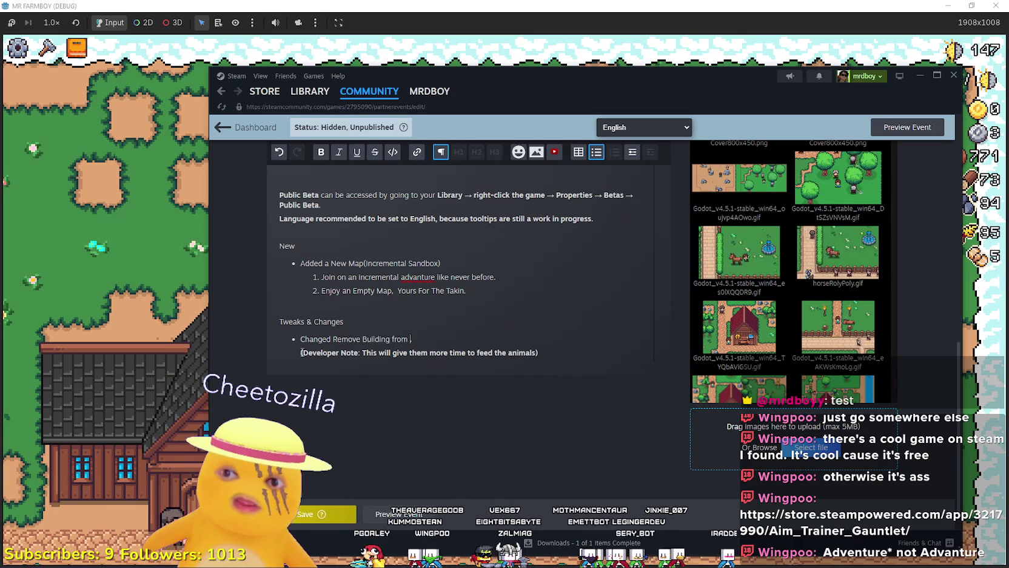
text(Right )
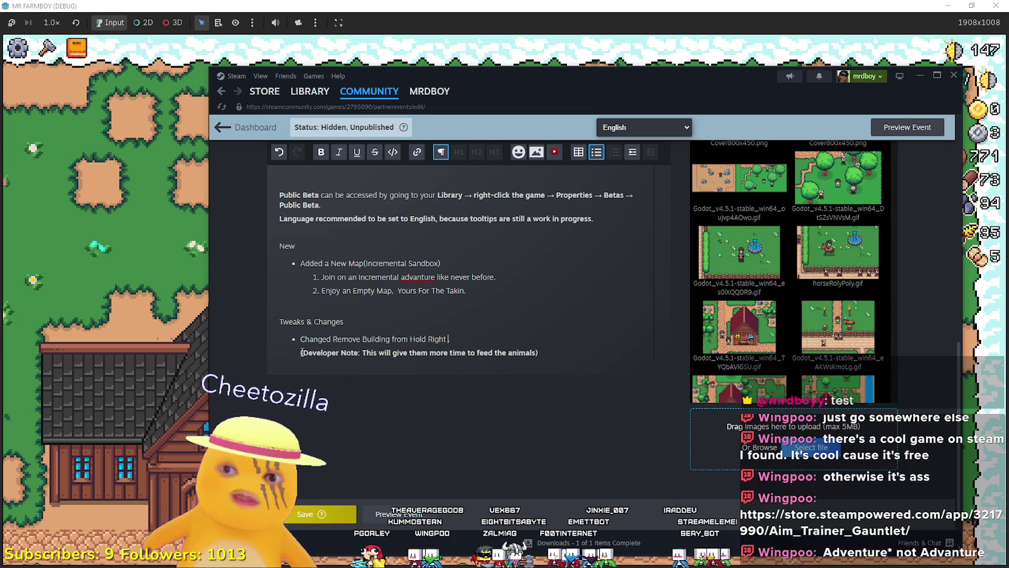
text(Click To HH.)
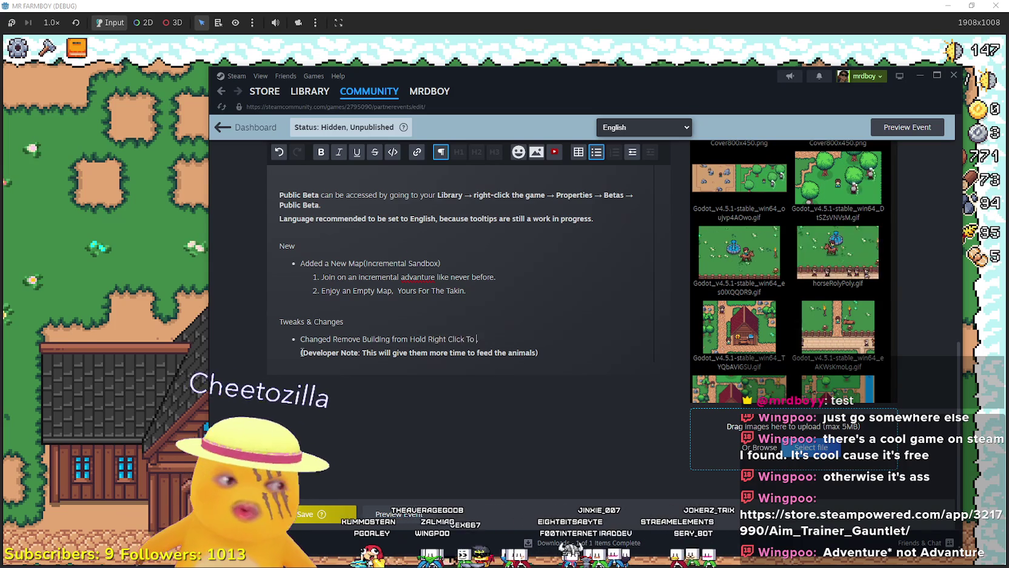
key(BackSpace)
key(BackSpace)
text(R.)
key(BackSpace)
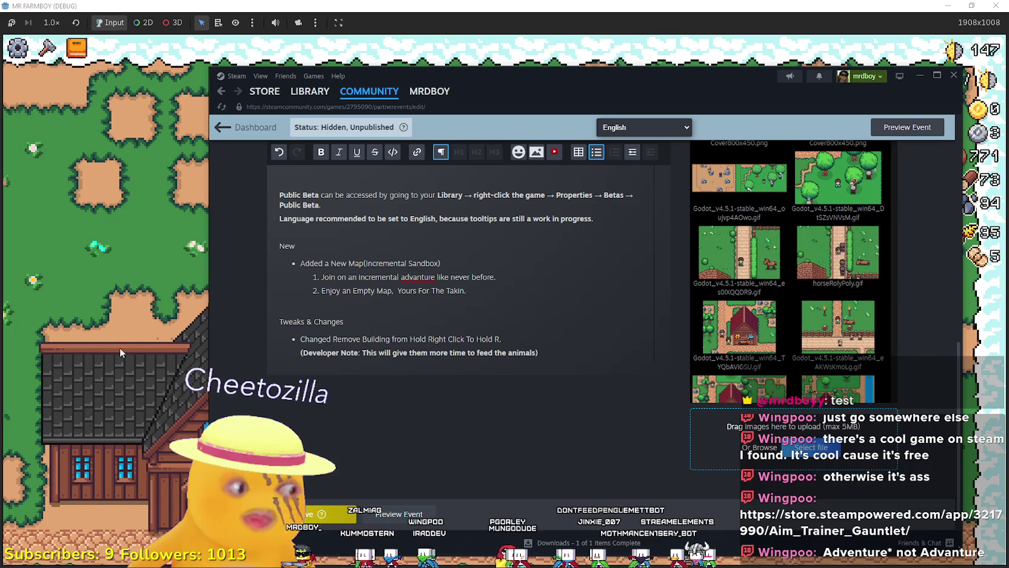
Rewrite the Developer Note to explain the Hold R change ('this will make it less likely for you to...')
drag(371, 353, 537, 353)
key(BackSpace)
text(is will make it )
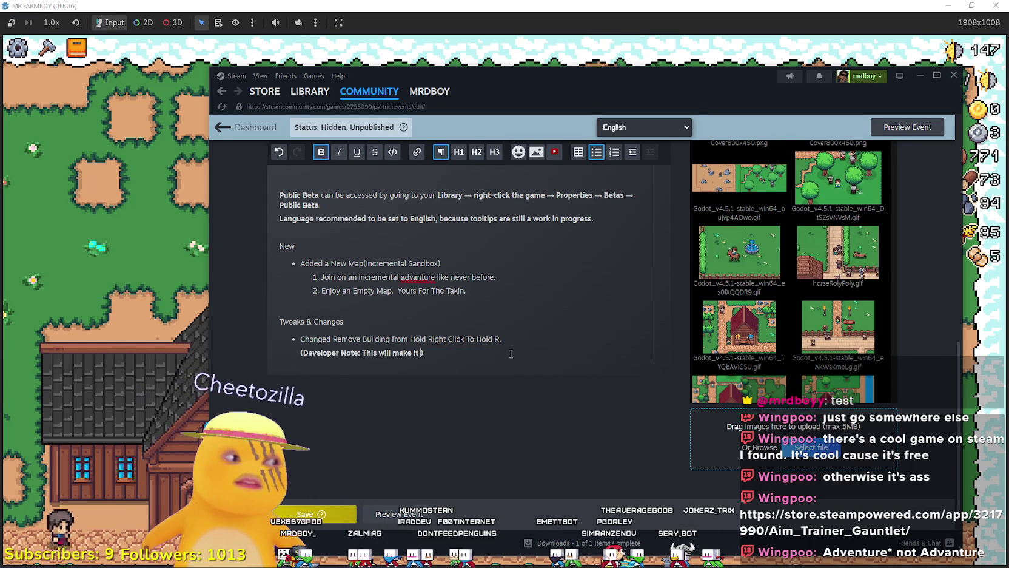
text(less likely  for you to ac)
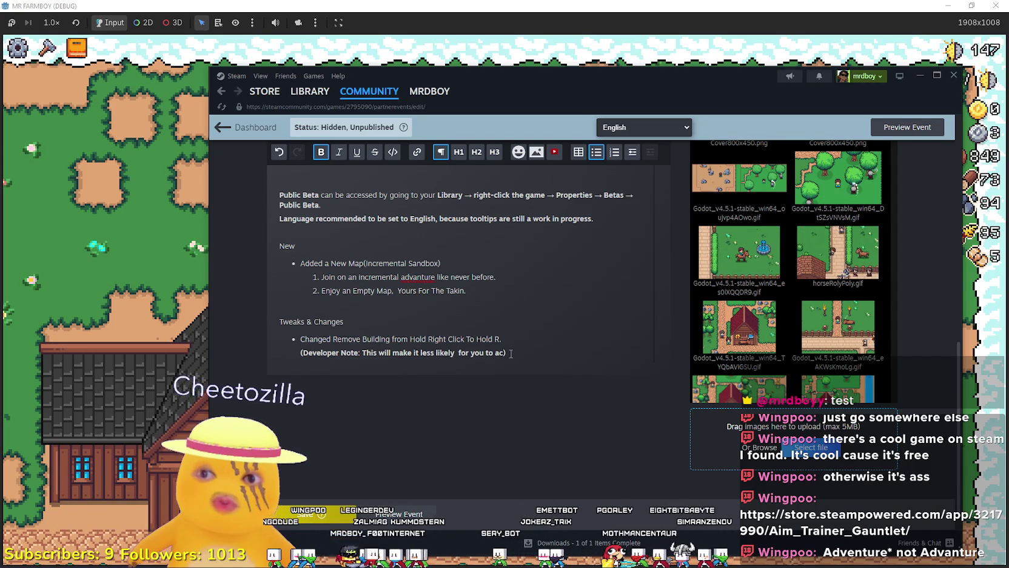
text(ti)
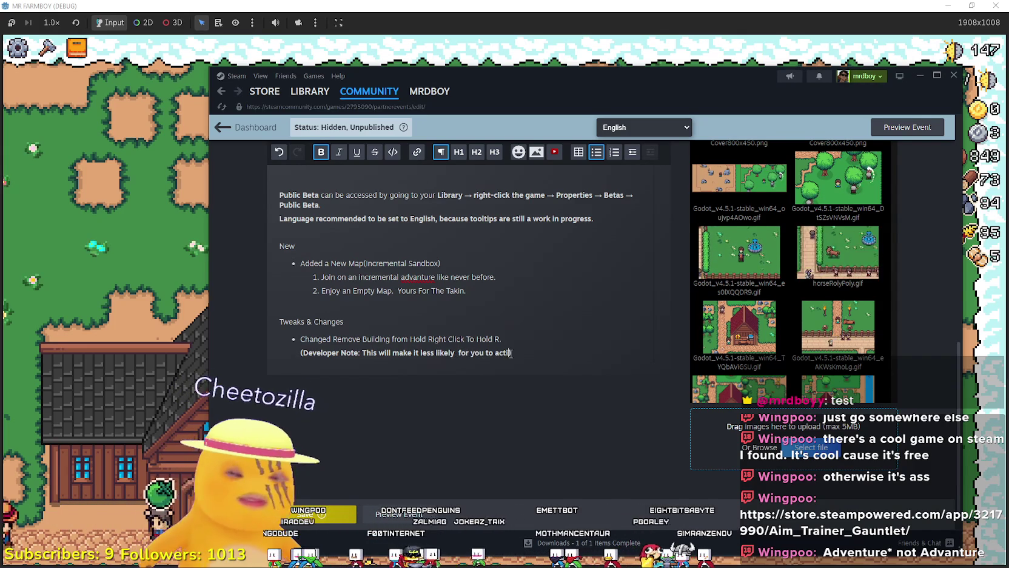
key(BackSpace)
text(sitisently delete your building)
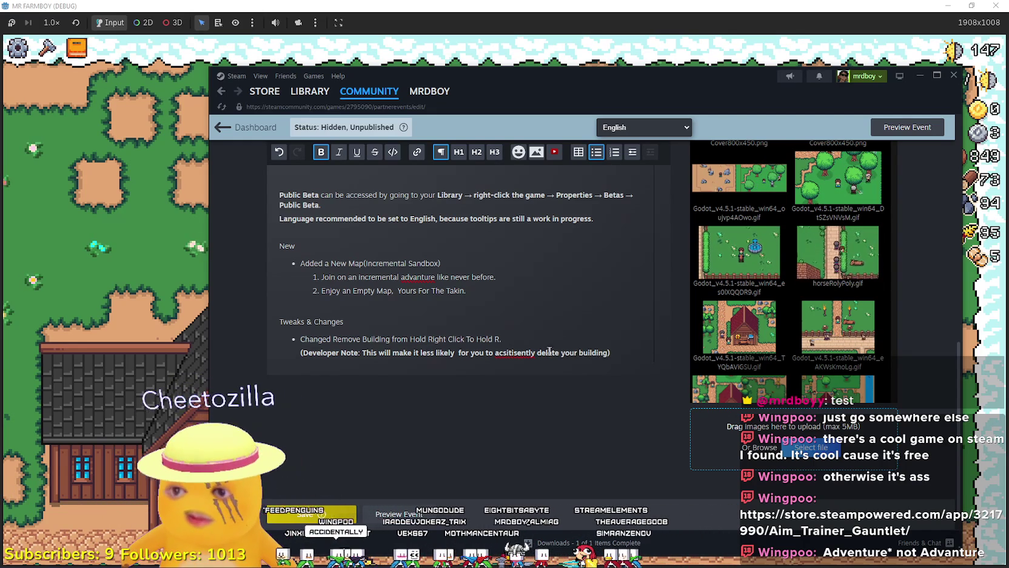
text(remov)
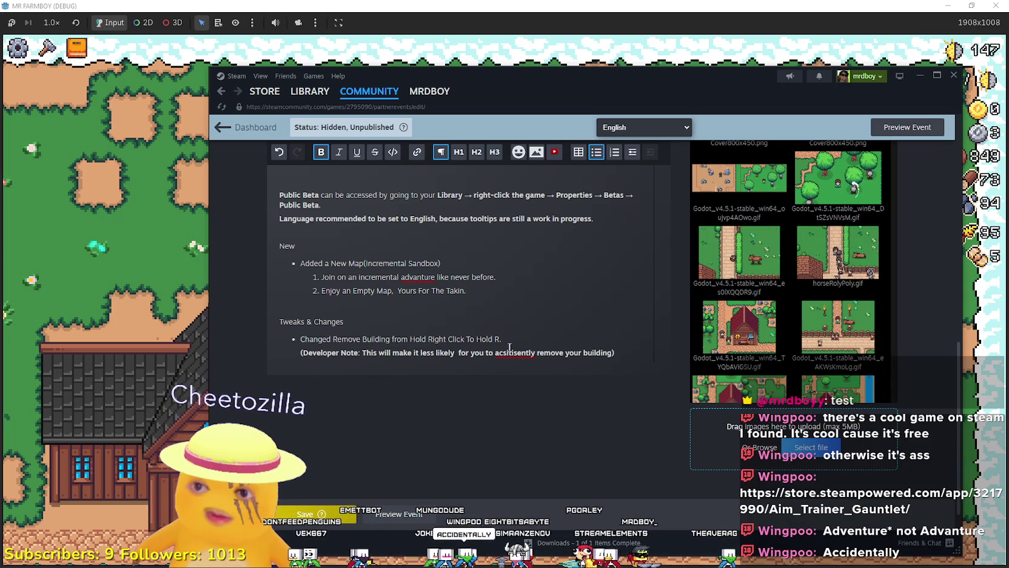
text(a)
text(idental)
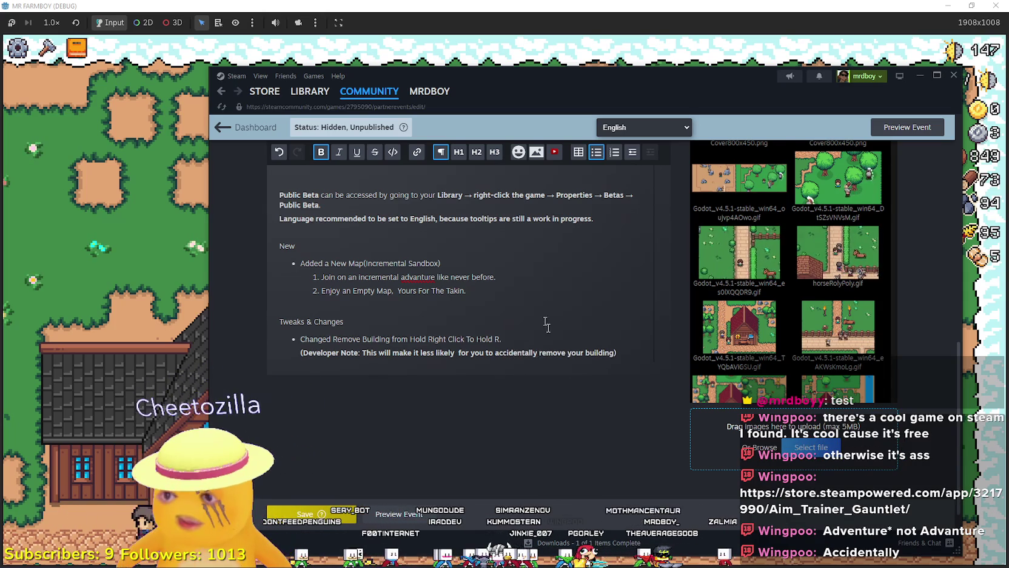
Correct the misspelled 'advanture' to 'adventure'
double_click(429, 276)
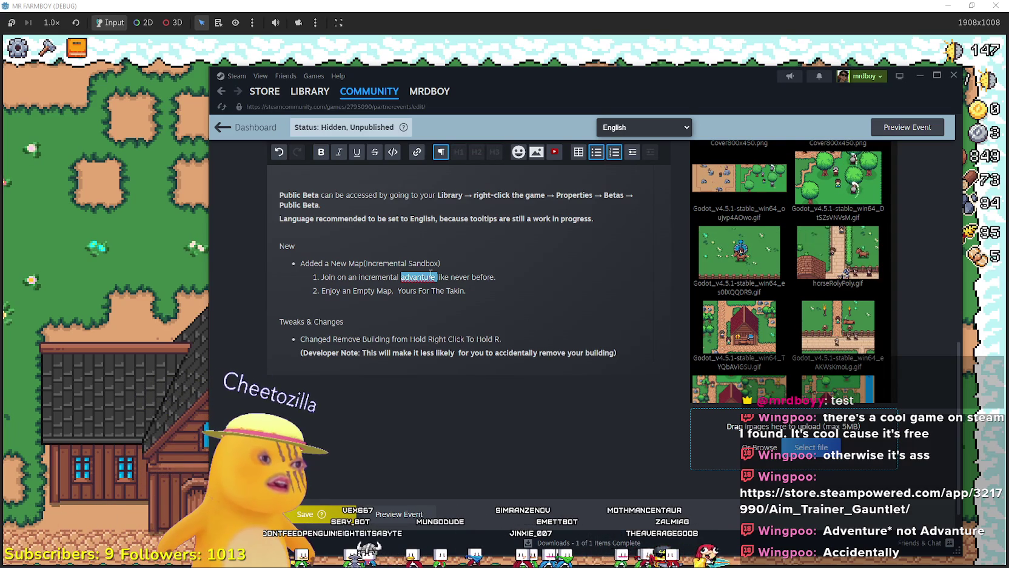
text(ad)
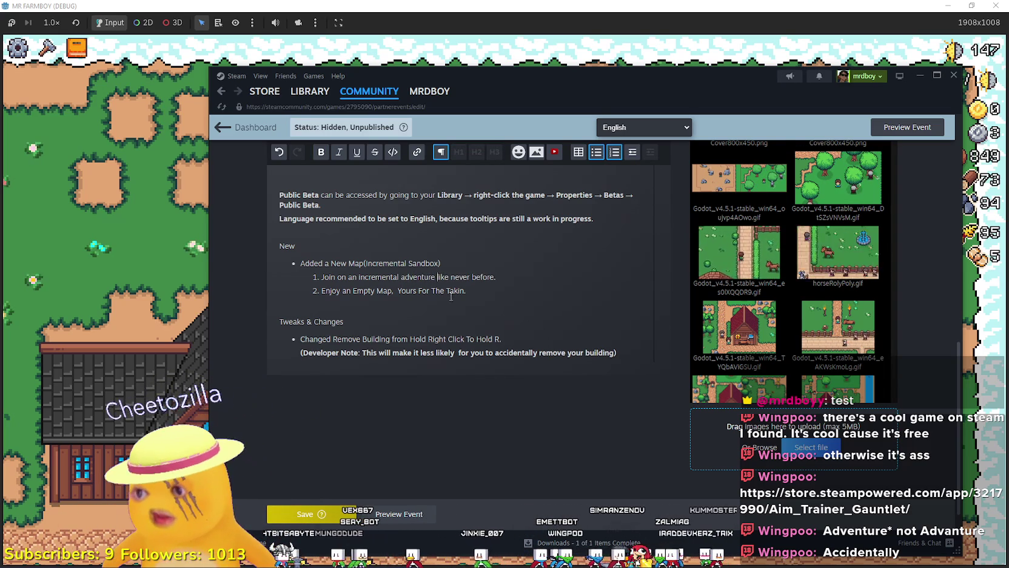
click(508, 295)
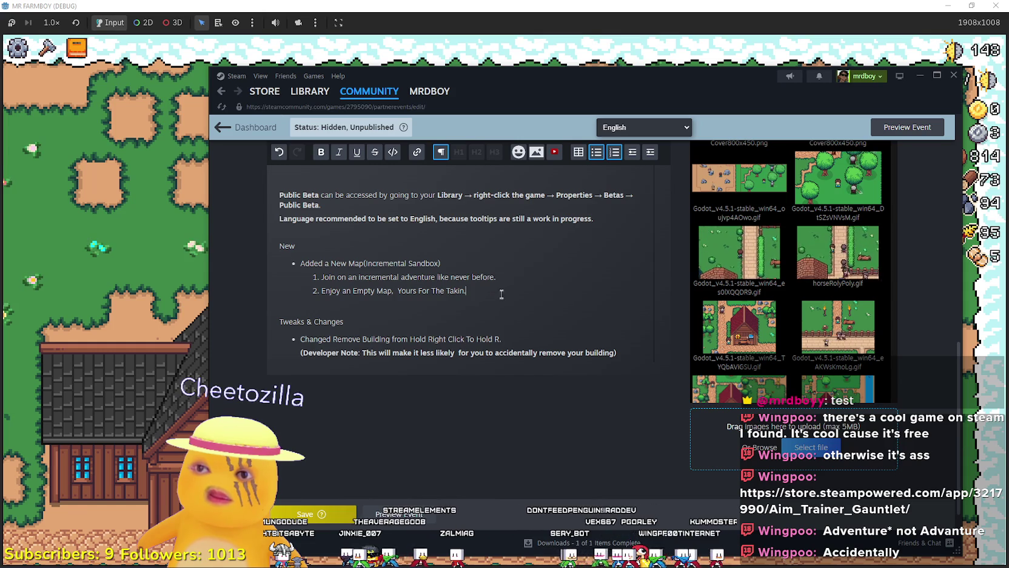
Add a third list item: 'Upgrade your House to Expand Your Claim.'
key(Return)
text(Upgrade your House to Expand Yo)
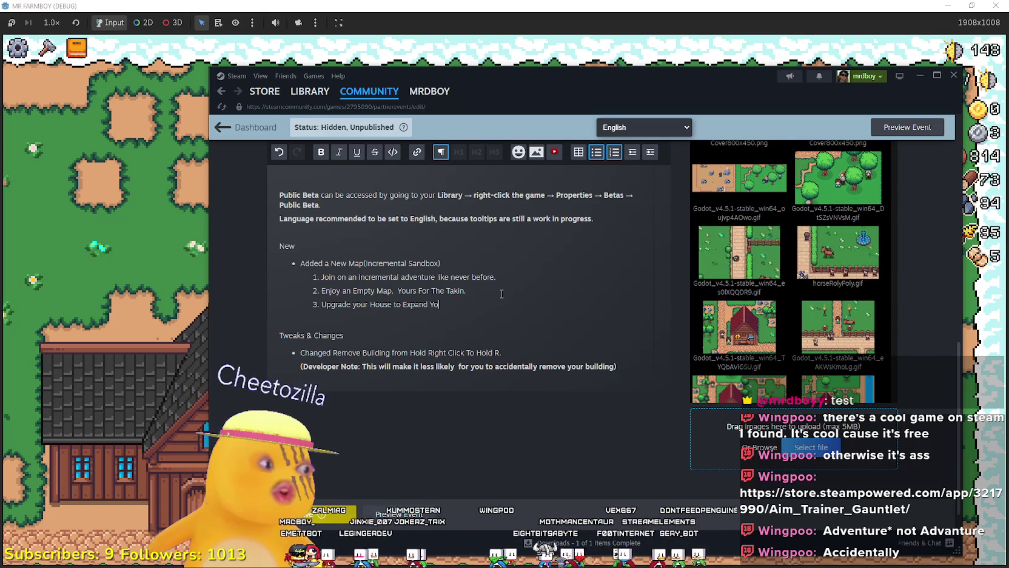
text(ur Claim)
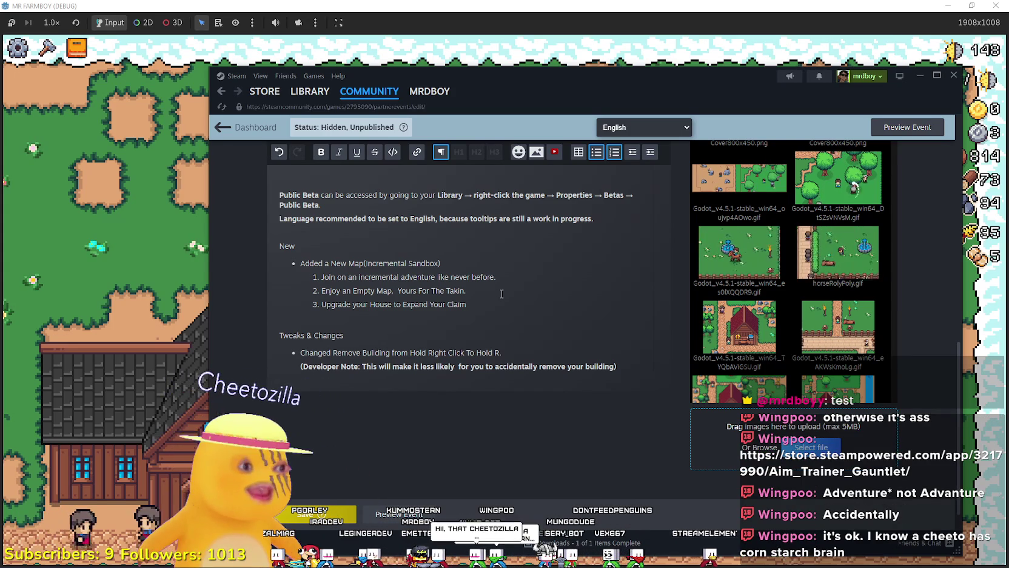
text(.)
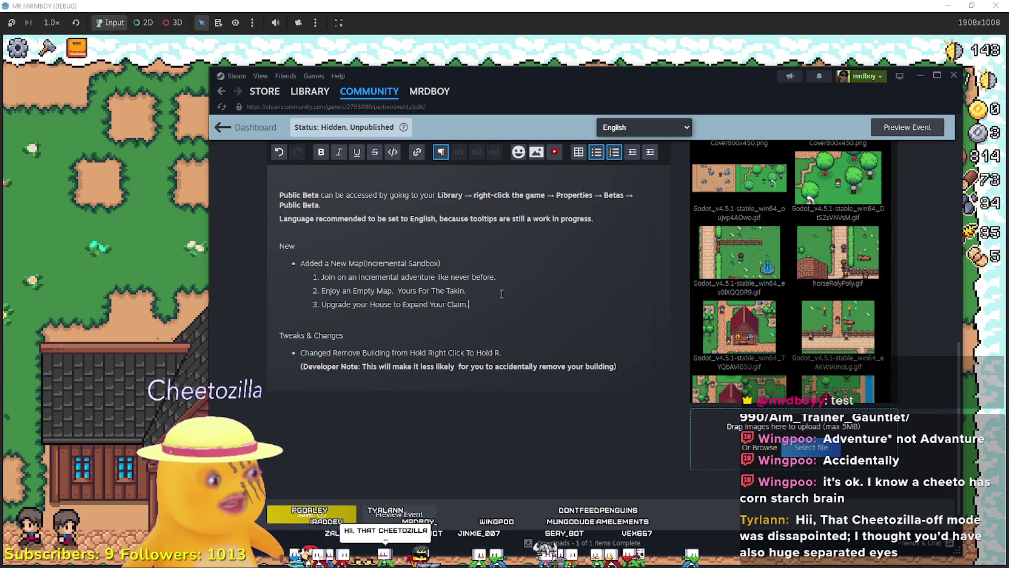
Save the Update 5 RC event and go to the Steam Store
scroll(403, 400, up, 2)
scroll(403, 400, up, 10)
scroll(403, 401, down, 10)
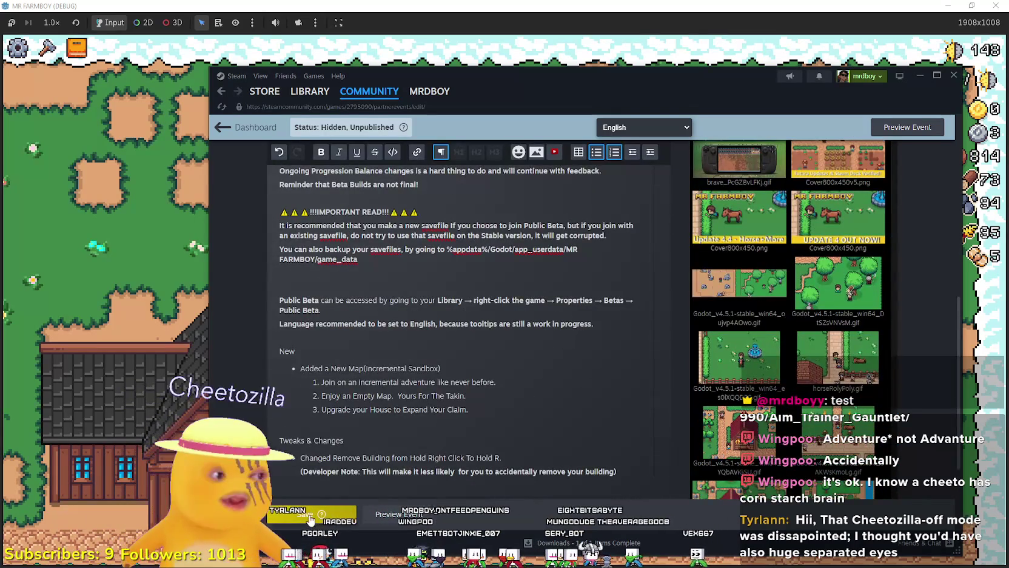
click(310, 520)
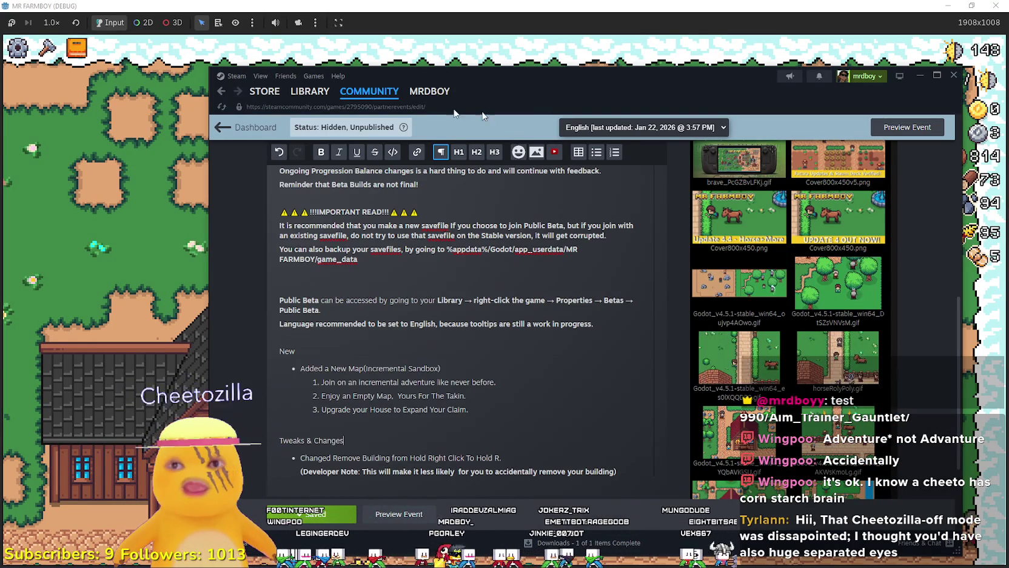
click(271, 94)
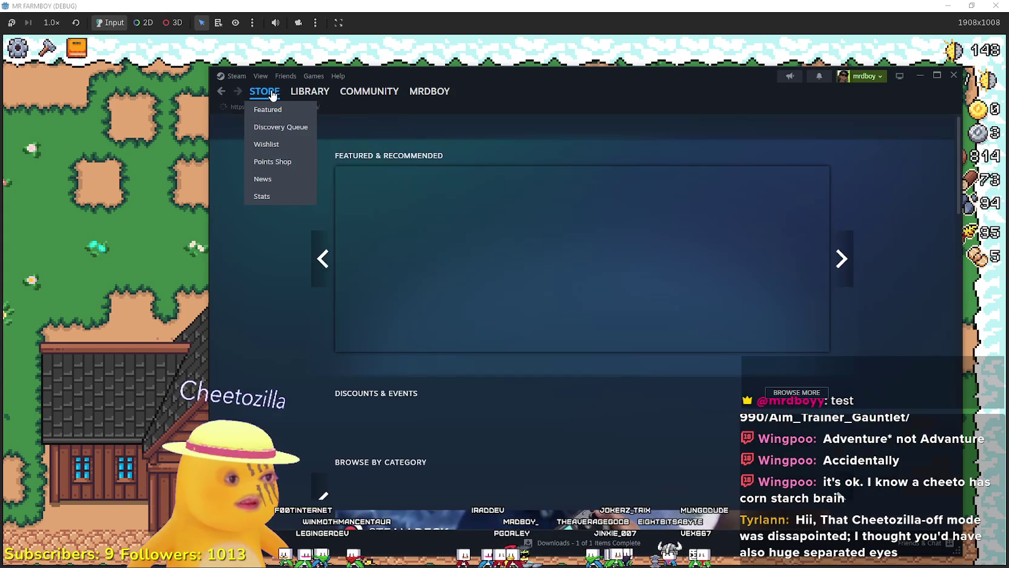
Search the store for Aim Trainer Gauntlet and open its game page
click(687, 125)
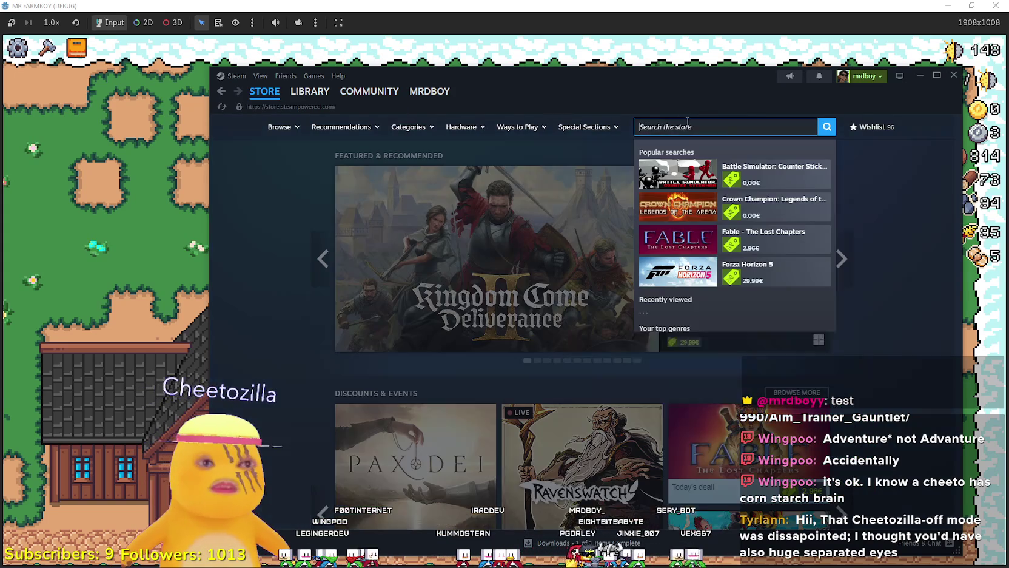
text(Aim trai)
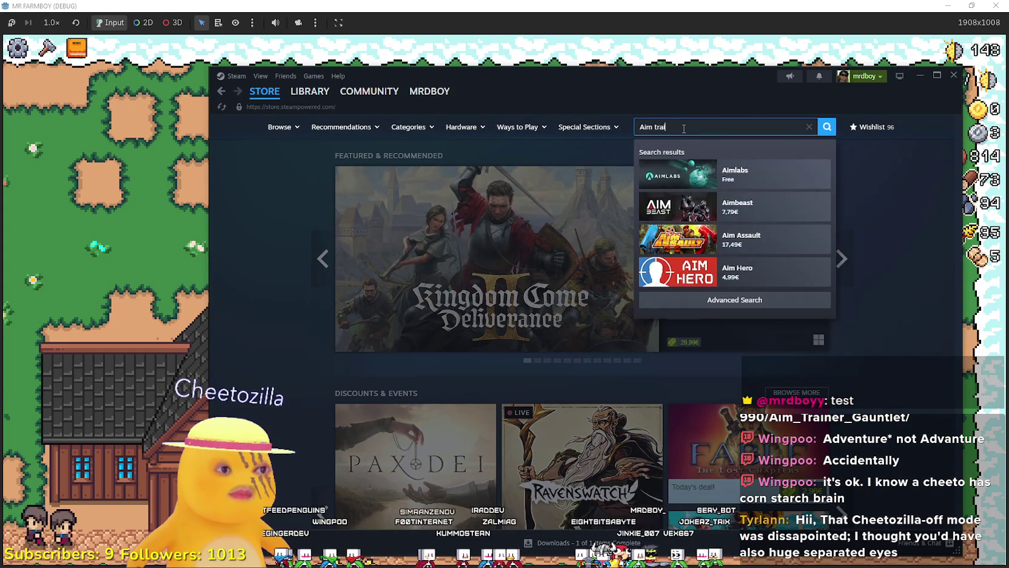
text(ner Gaun)
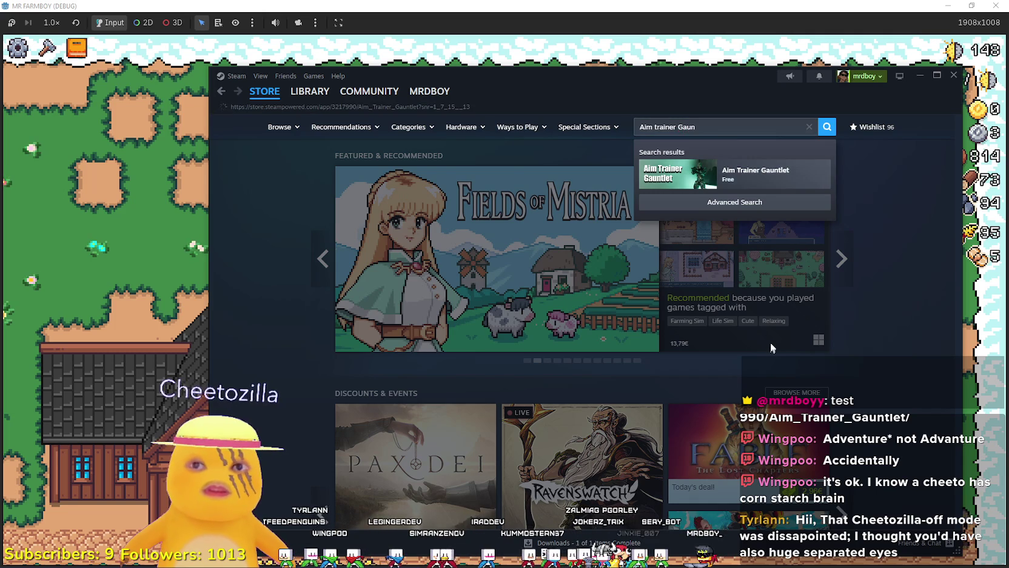
click(756, 170)
Browse the game's screenshots full-size up to the Game Over shot
click(405, 449)
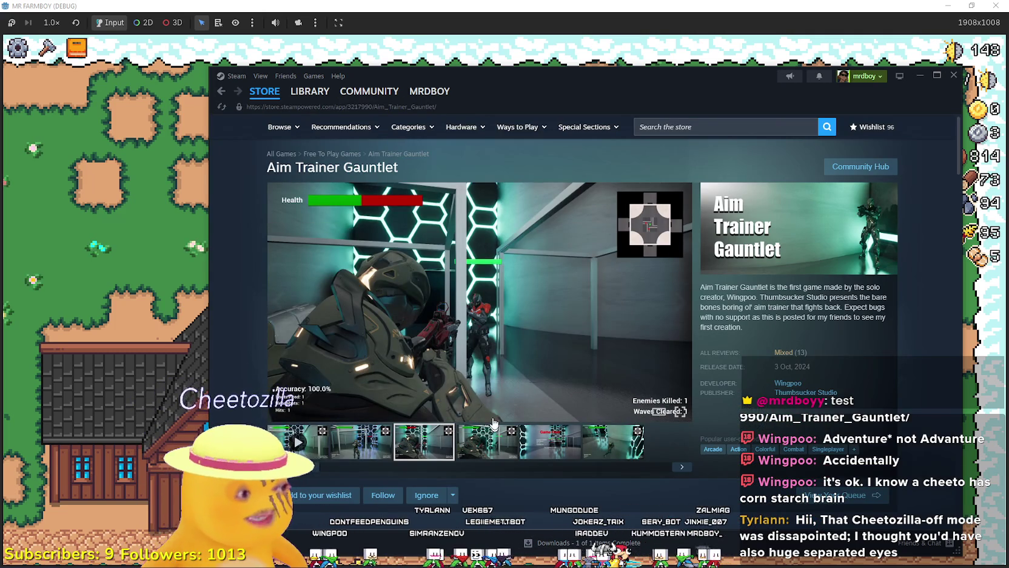
click(534, 288)
click(889, 321)
click(890, 321)
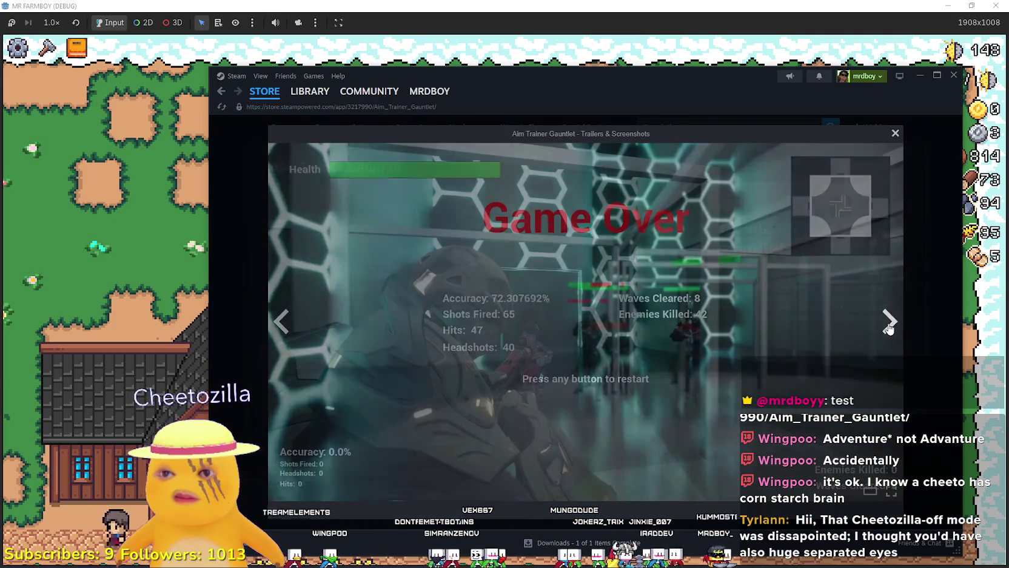
click(906, 293)
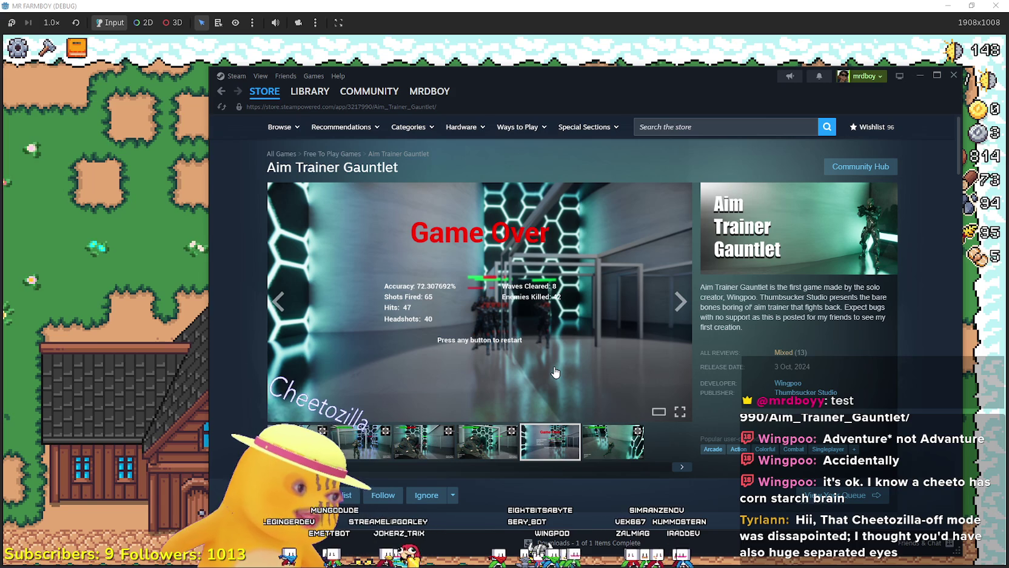
scroll(550, 373, down, 2)
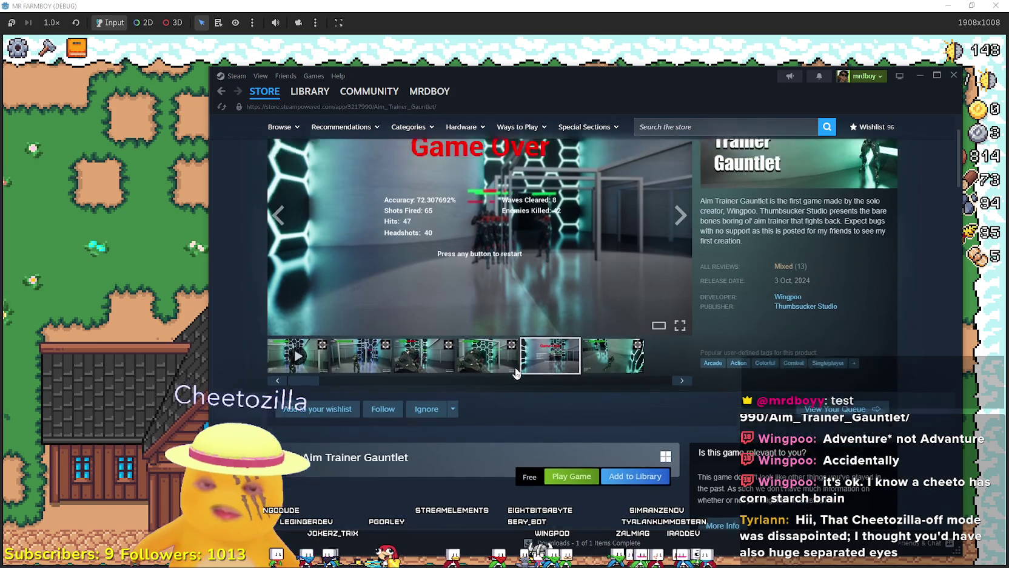
scroll(434, 356, up, 2)
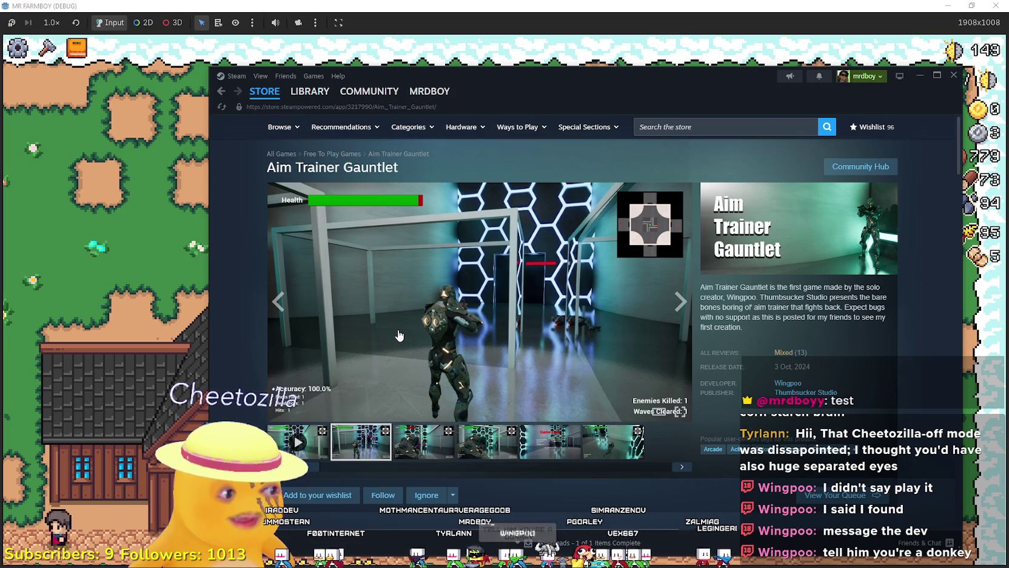
scroll(398, 336, down, 3)
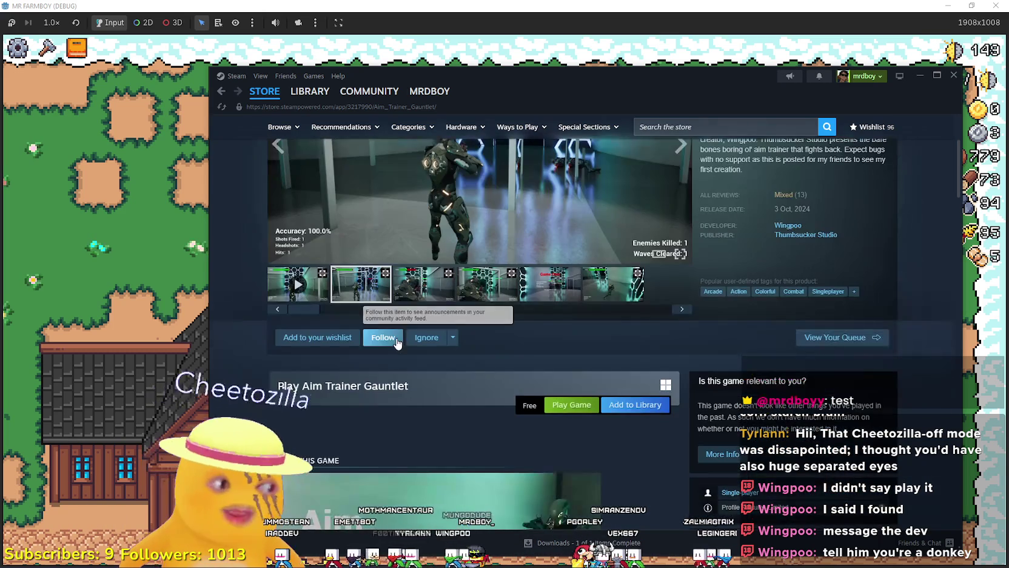
scroll(395, 344, up, 3)
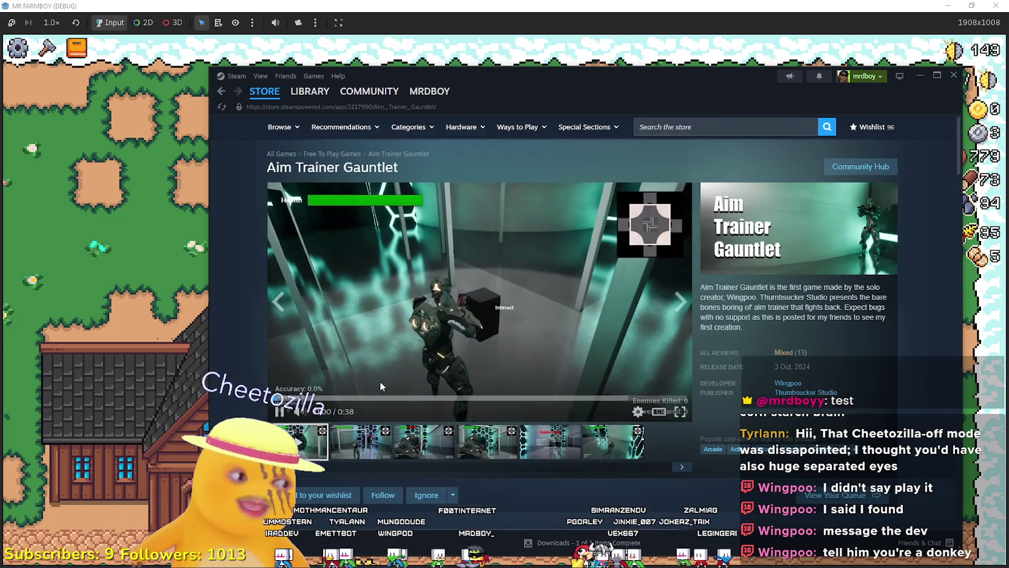
scroll(380, 381, down, 2)
scroll(487, 428, up, 1)
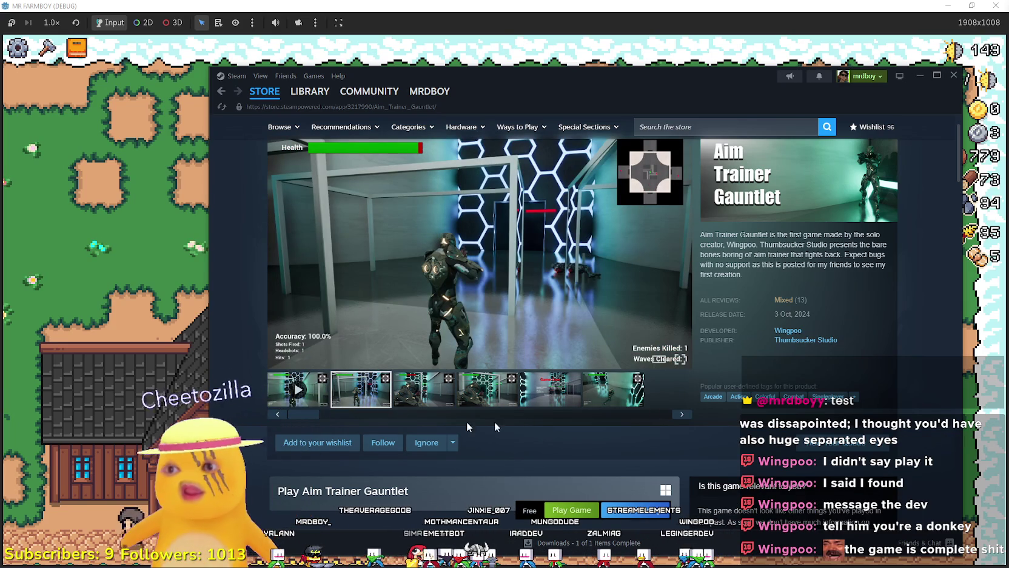
click(298, 389)
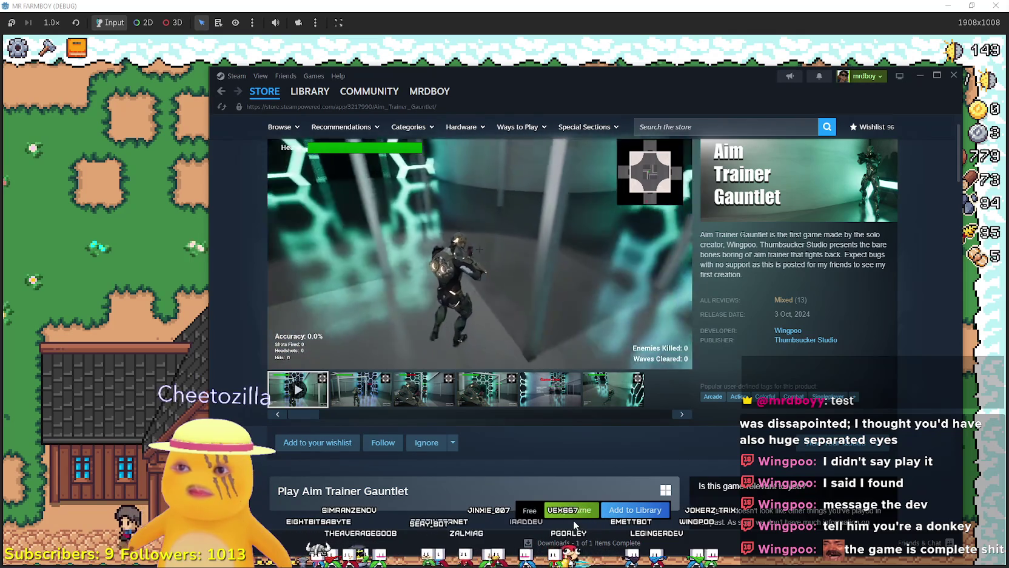
Switch to the browser playing the 'One Piece OP 1 - We Are!' lyrics video
scroll(551, 472, up, 1)
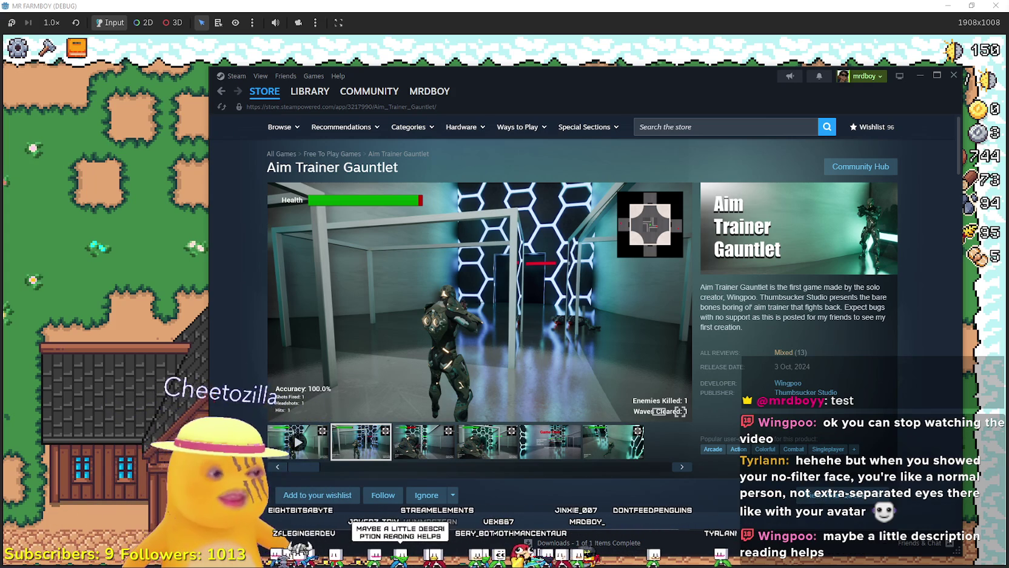
key(alt+Tab)
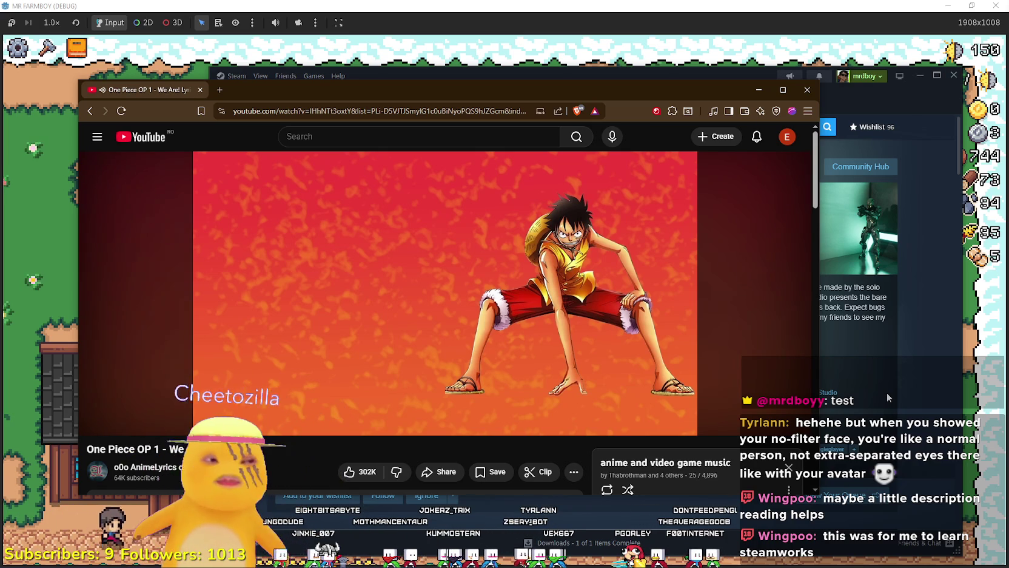
mouse_move(357, 280)
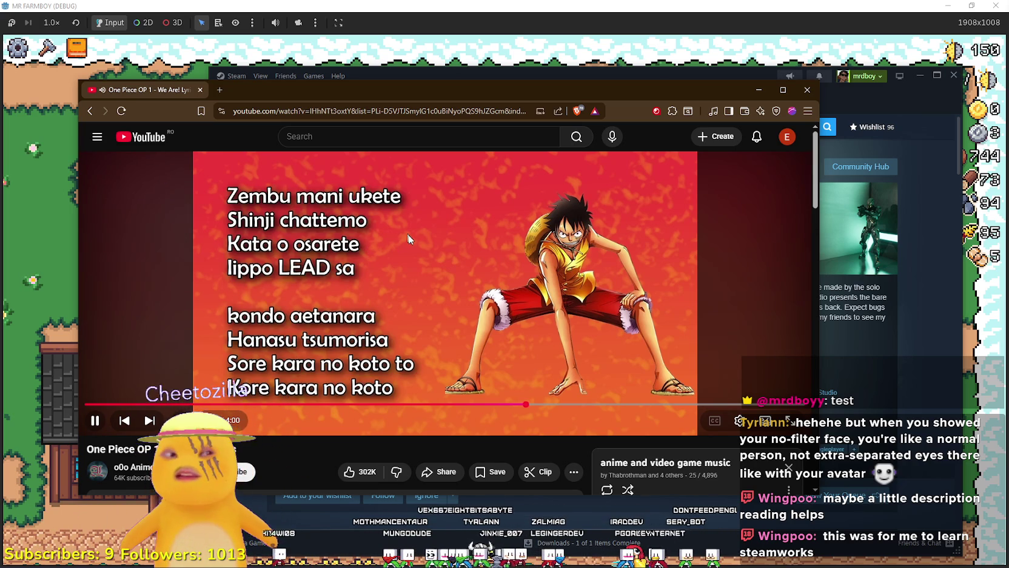
Hide the browser, show the third screenshot, and try selecting lines of the game description
click(758, 89)
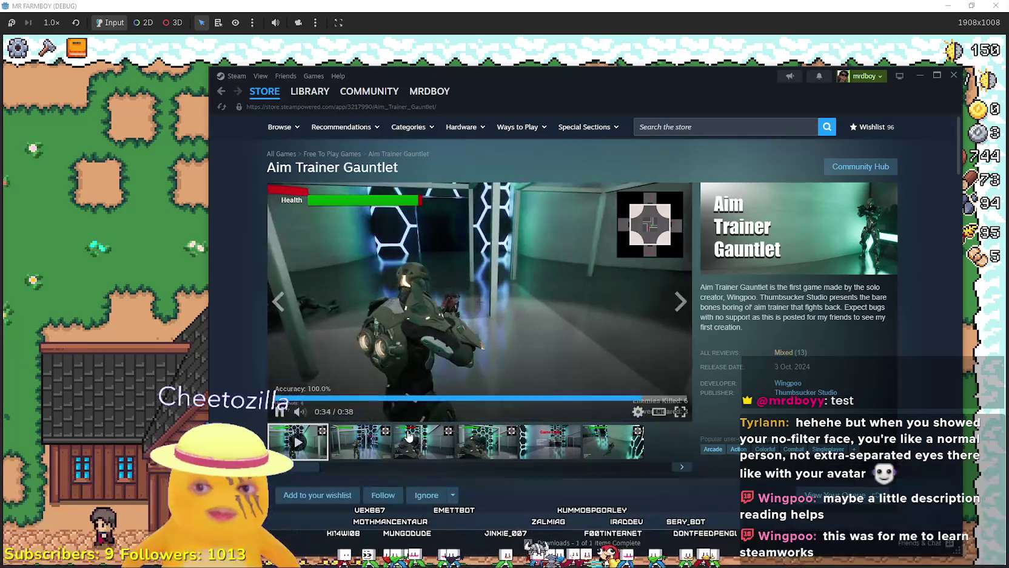
click(408, 436)
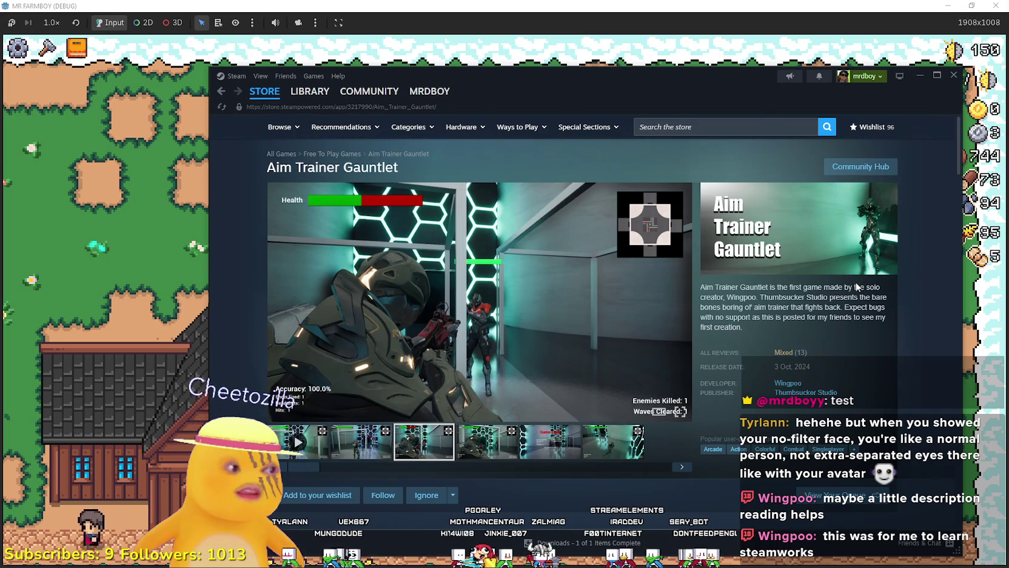
drag(783, 317, 746, 450)
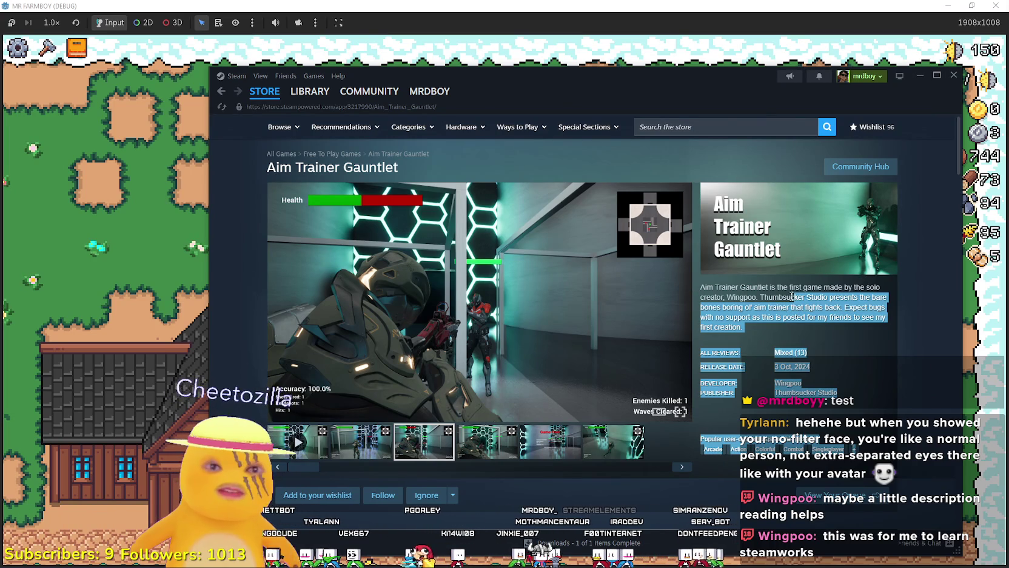
click(762, 296)
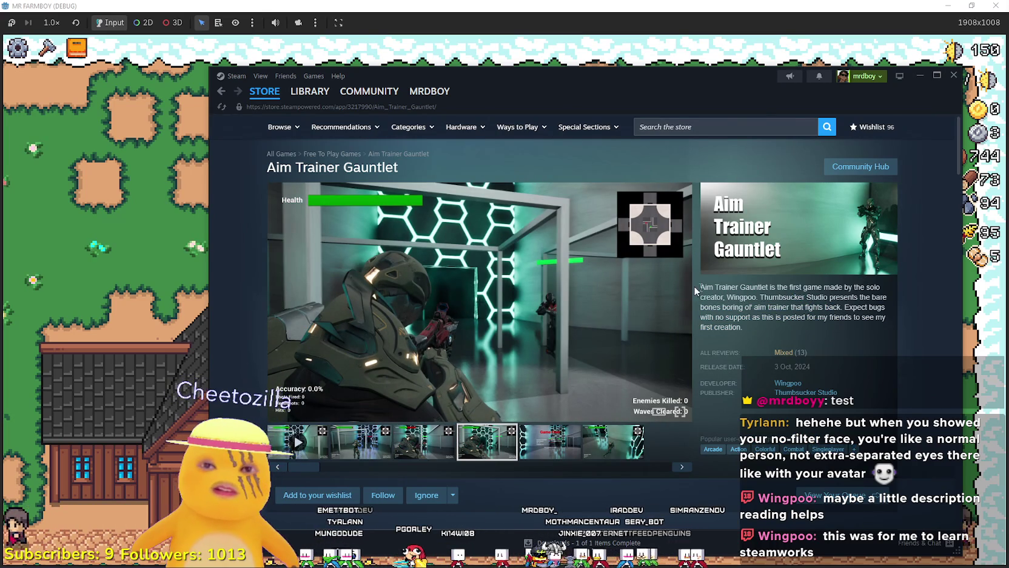
drag(706, 287, 829, 284)
click(844, 303)
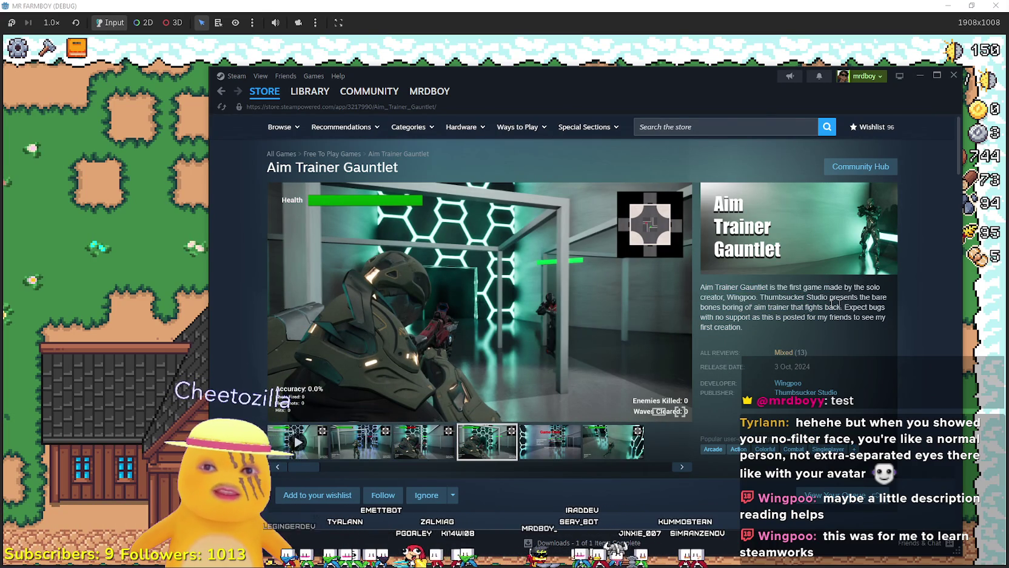
mouse_move(751, 284)
mouse_down()
mouse_move(800, 296)
mouse_move(764, 307)
mouse_up()
click(724, 296)
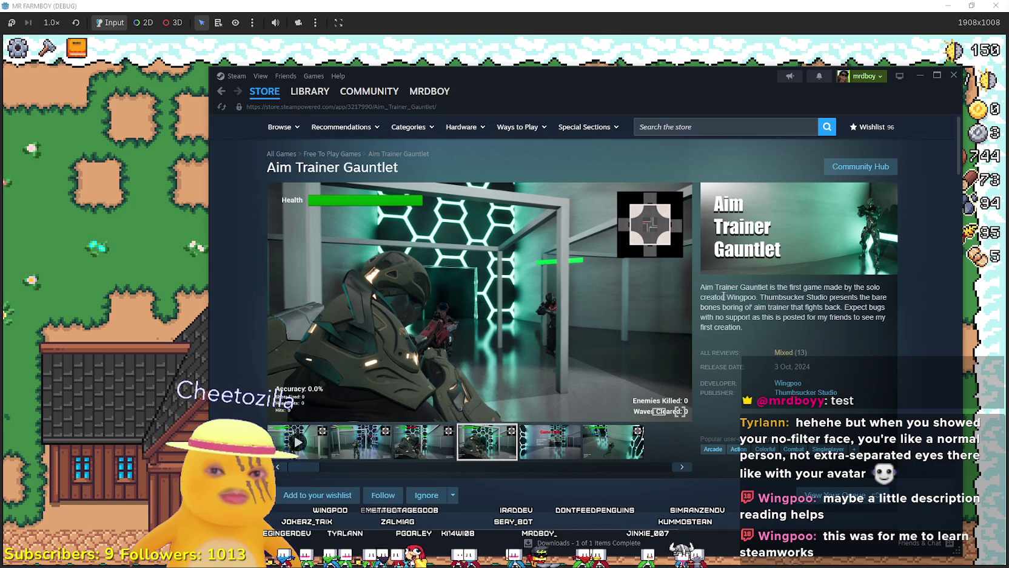
triple_click(700, 289)
click(755, 285)
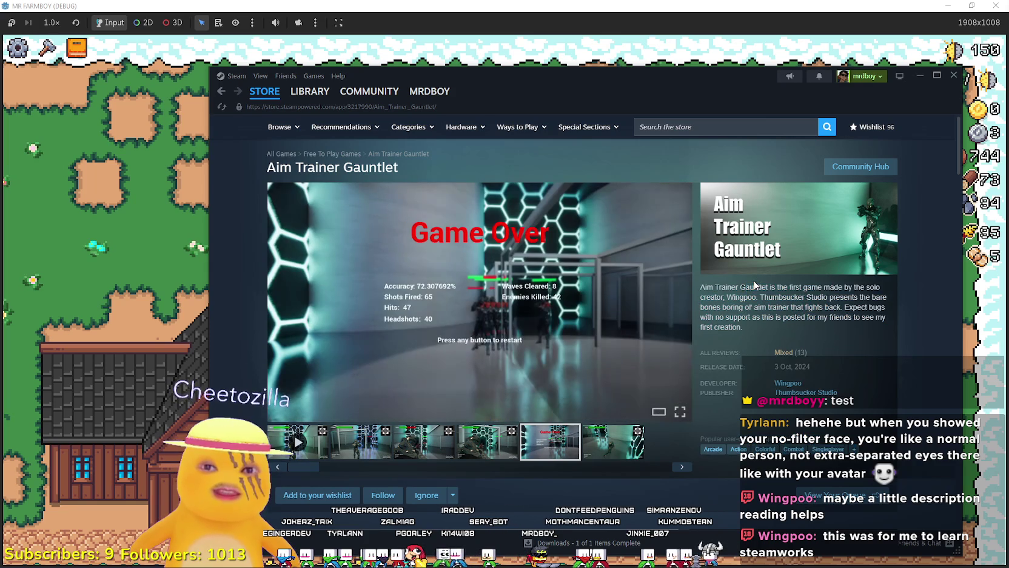
click(815, 295)
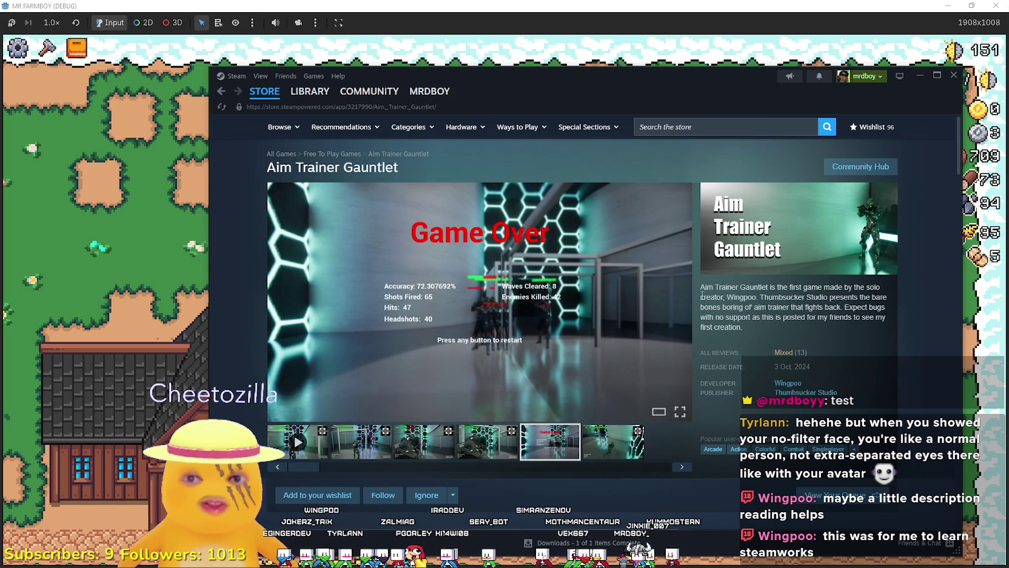
Select 'Wingpoo', 'Thumbsucker Studio', and the description from 'Expect bugs' to the end
mouse_move(738, 360)
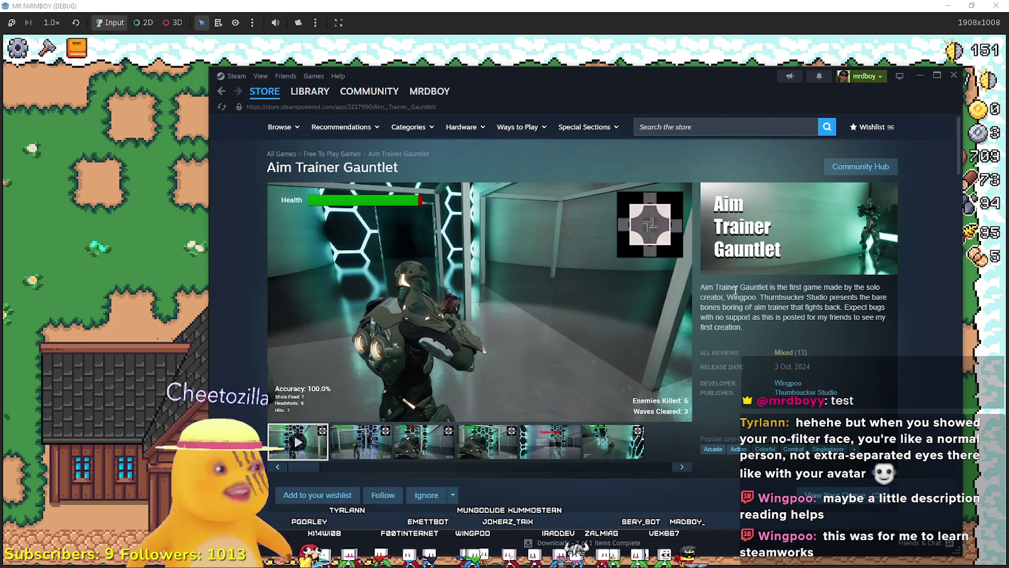
double_click(735, 296)
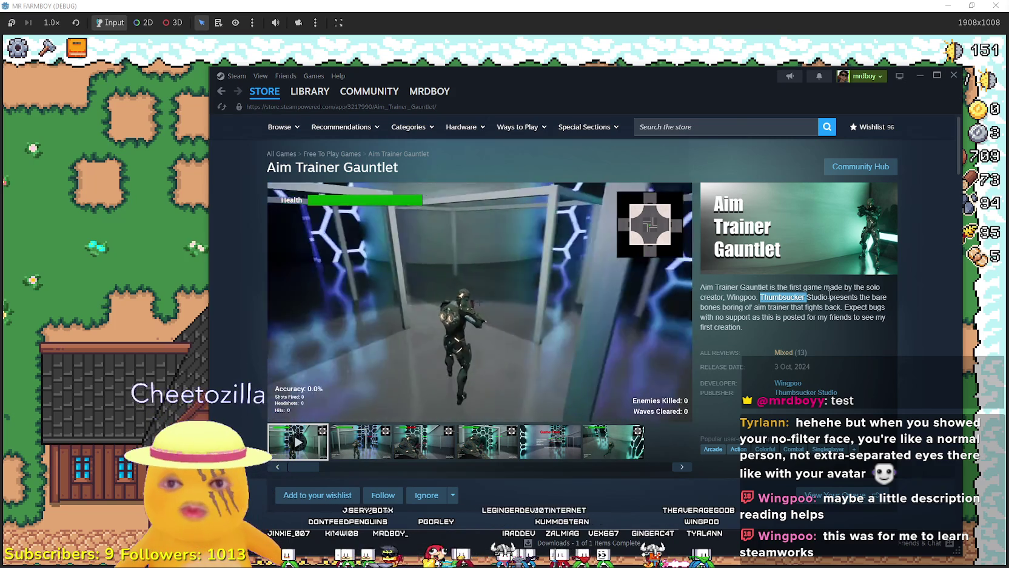
double_click(799, 295)
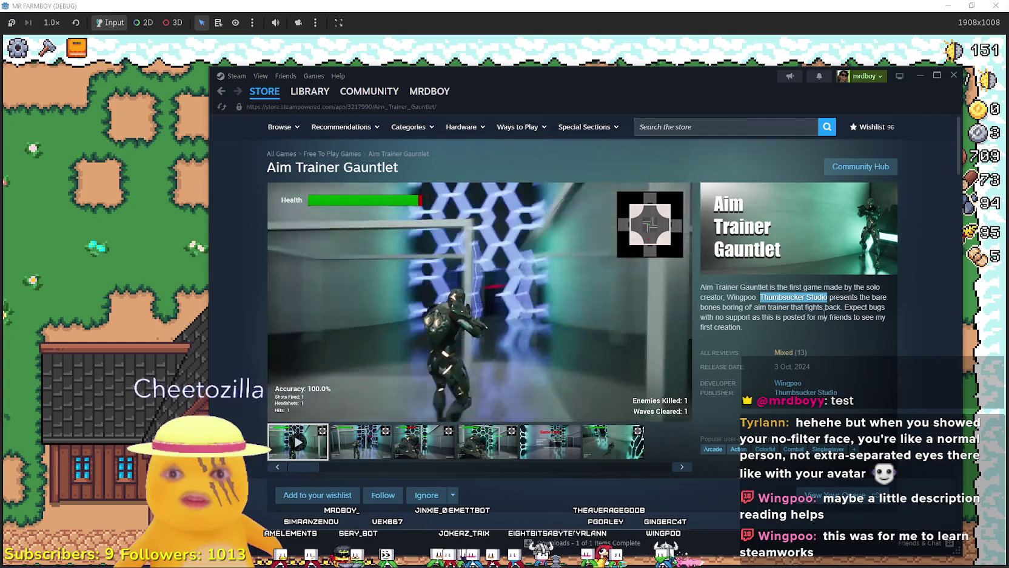
mouse_move(871, 358)
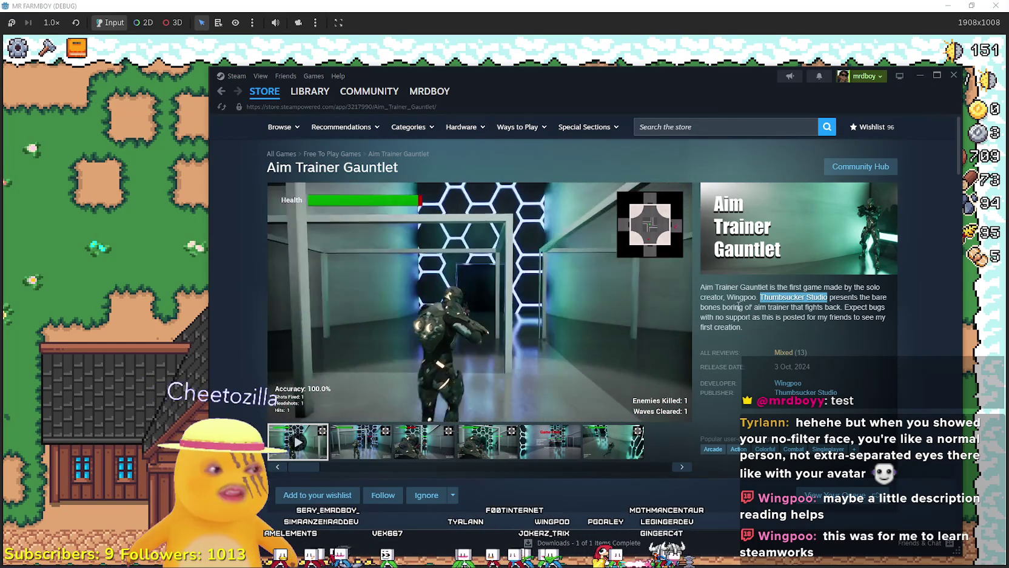
click(766, 314)
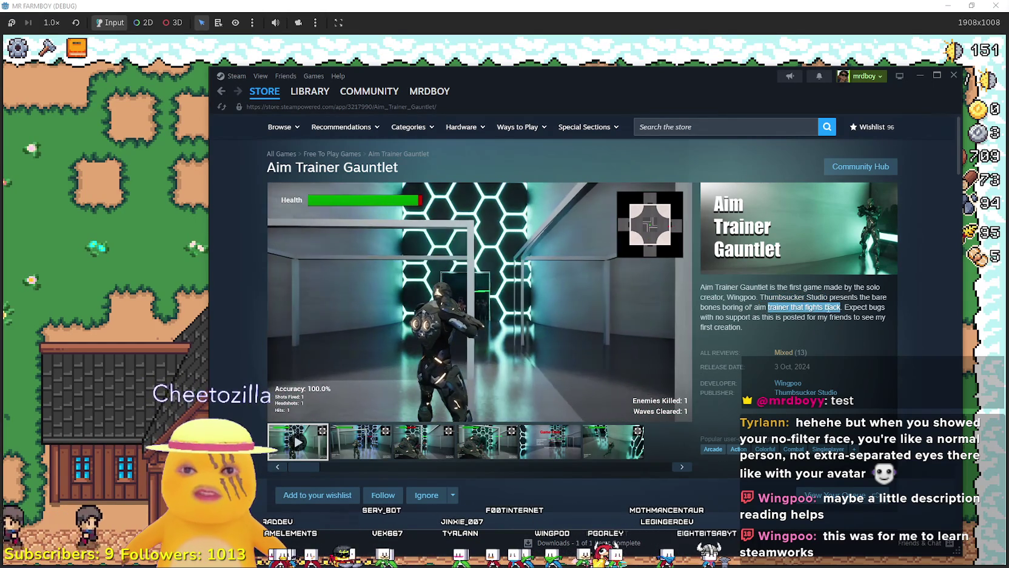
drag(860, 316, 878, 339)
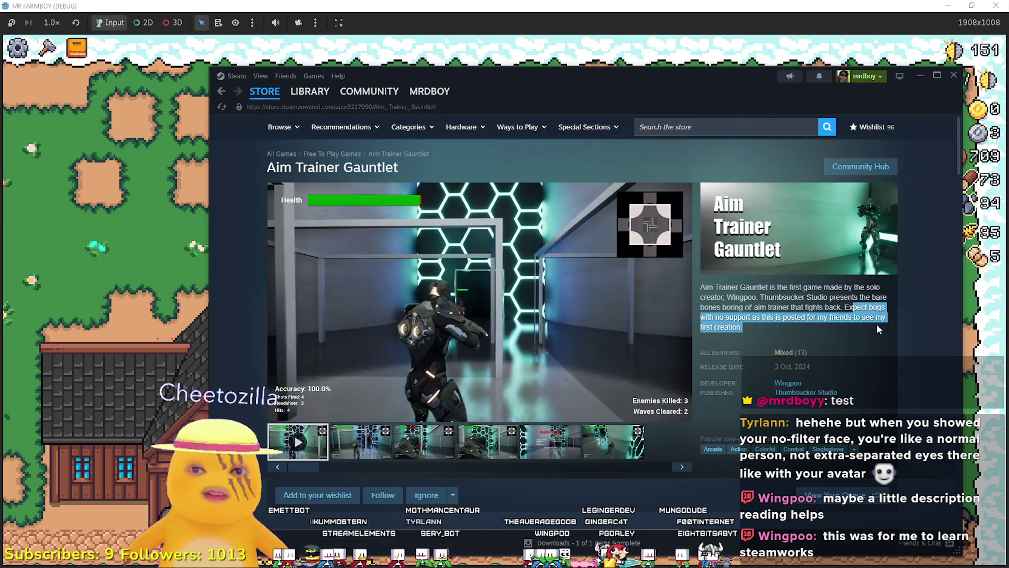
click(872, 325)
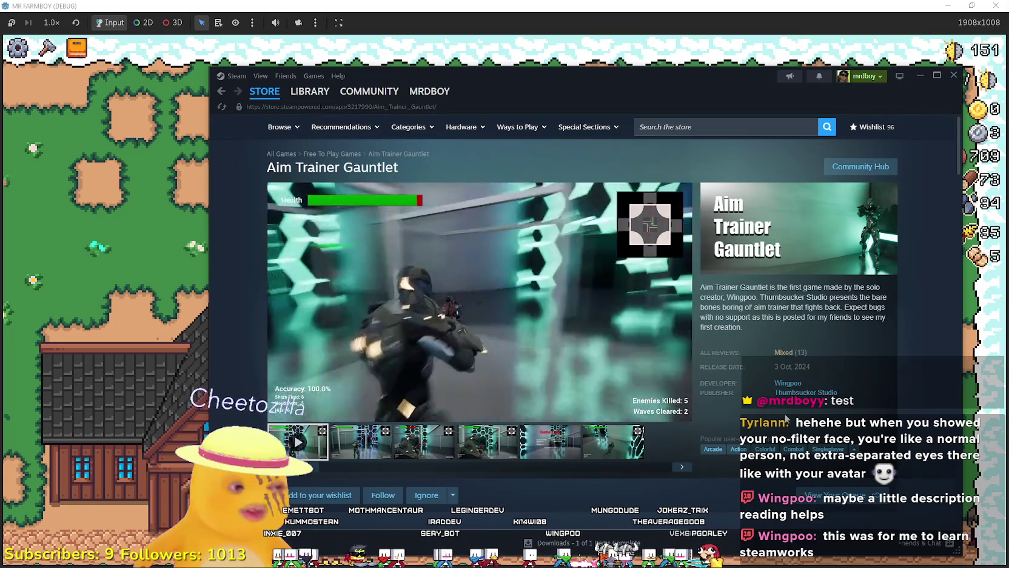
scroll(843, 334, down, 1)
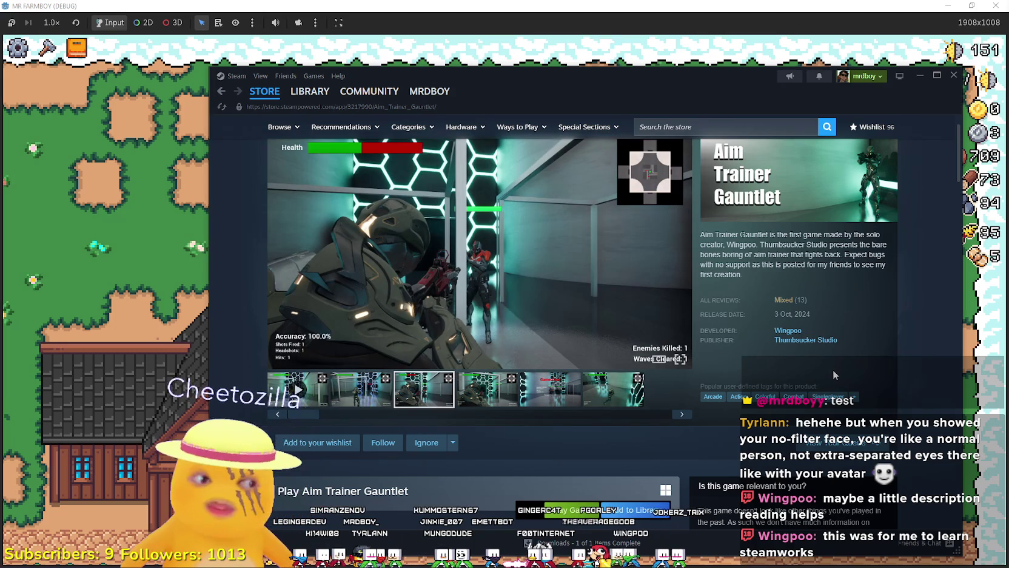
scroll(832, 368, up, 1)
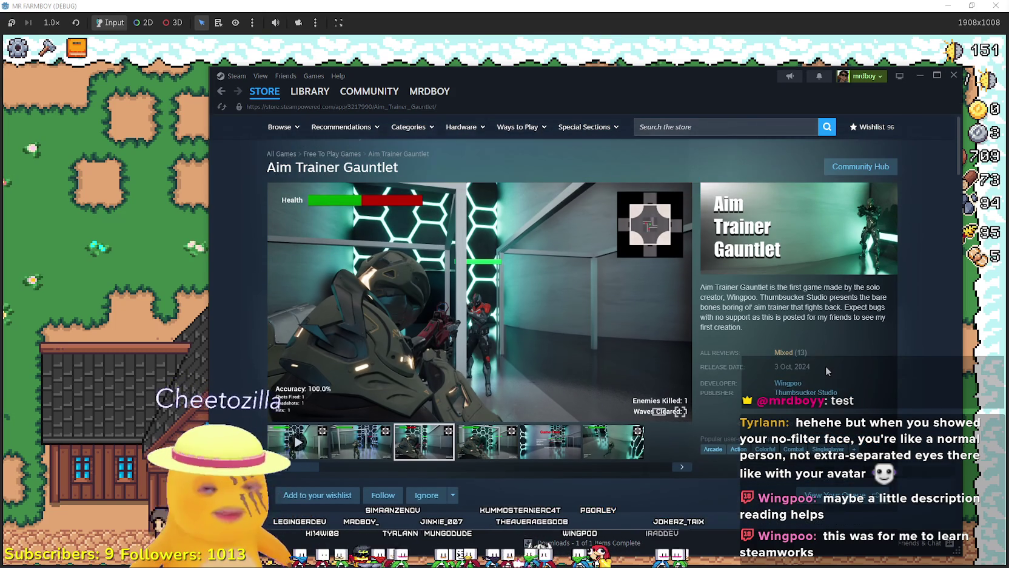
scroll(826, 365, down, 2)
scroll(530, 403, down, 8)
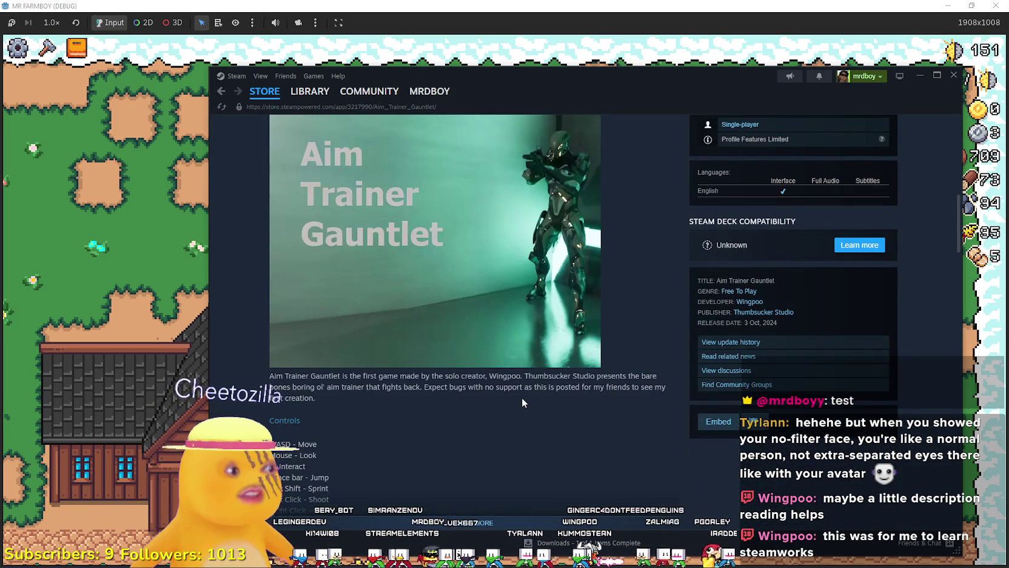
scroll(522, 397, down, 4)
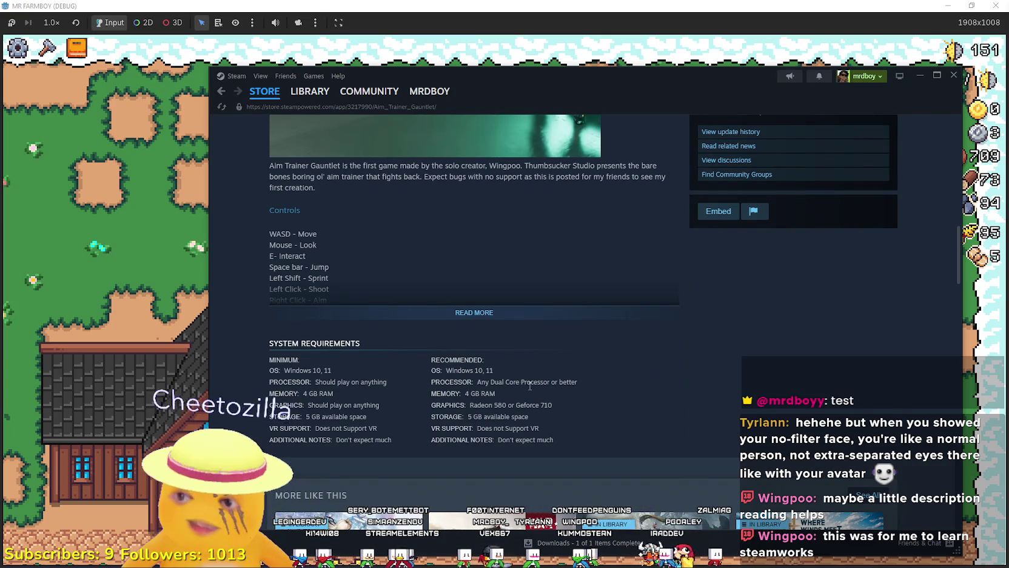
click(531, 317)
scroll(567, 342, down, 1)
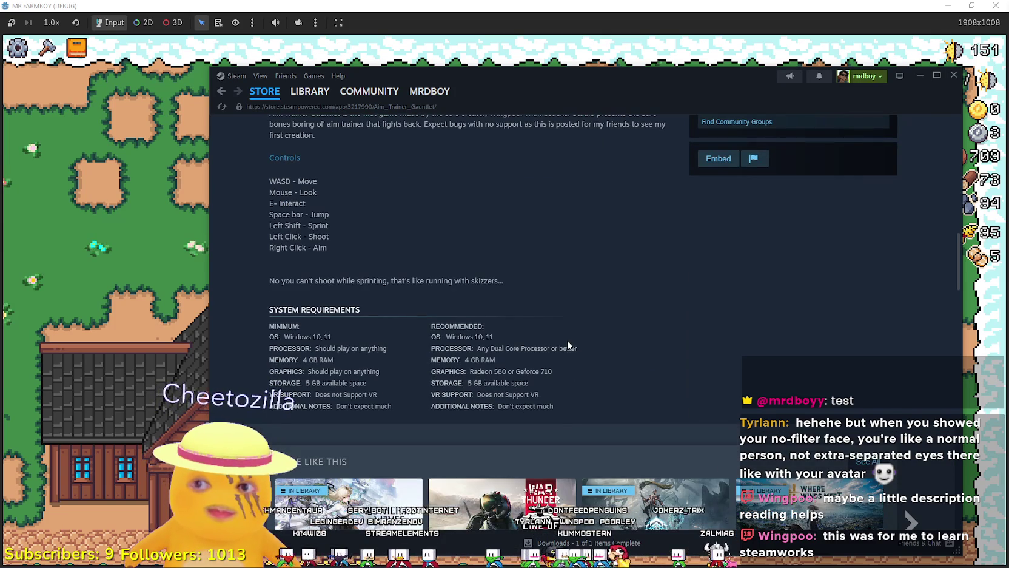
scroll(567, 341, down, 10)
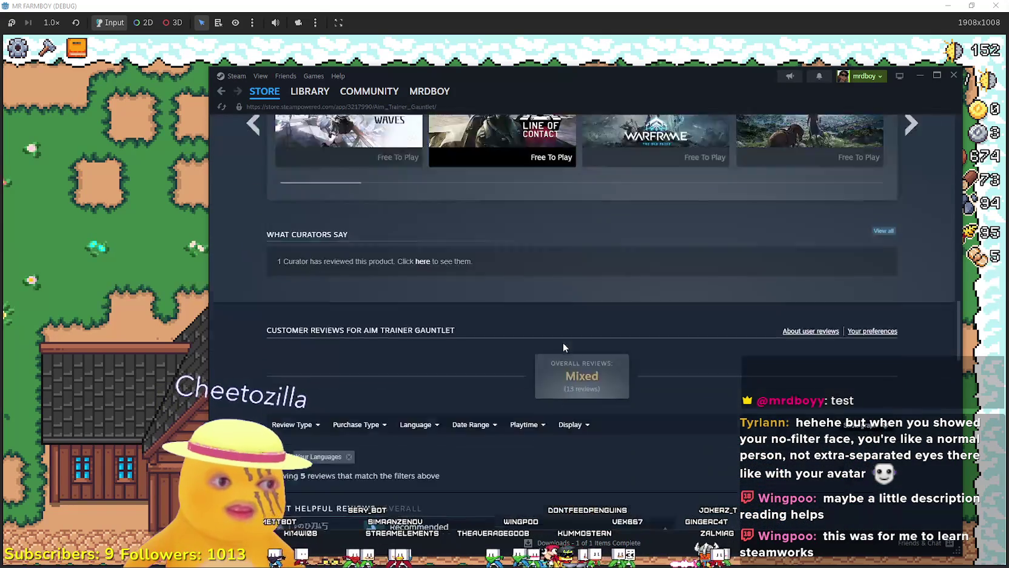
scroll(563, 342, down, 10)
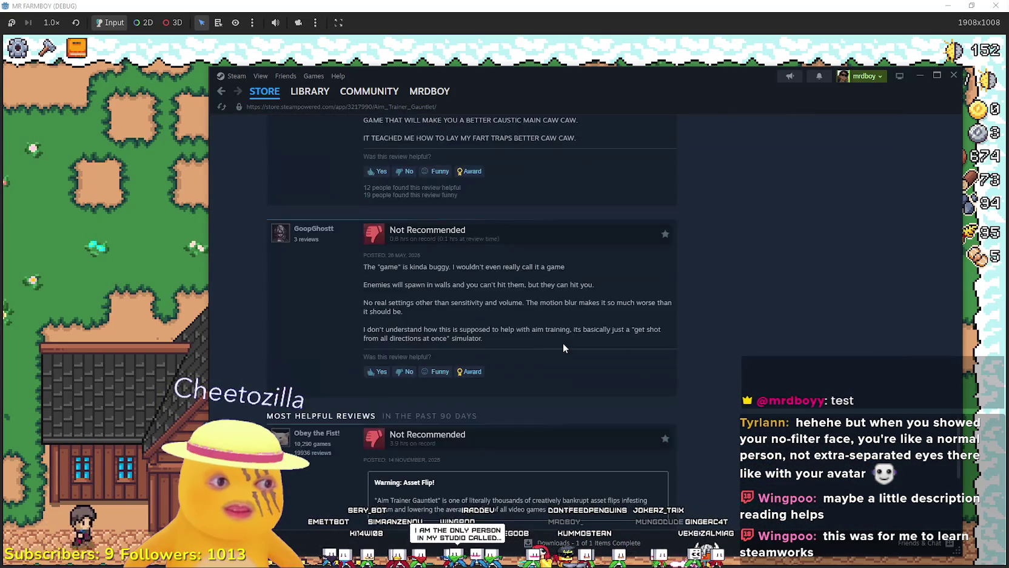
scroll(562, 343, down, 3)
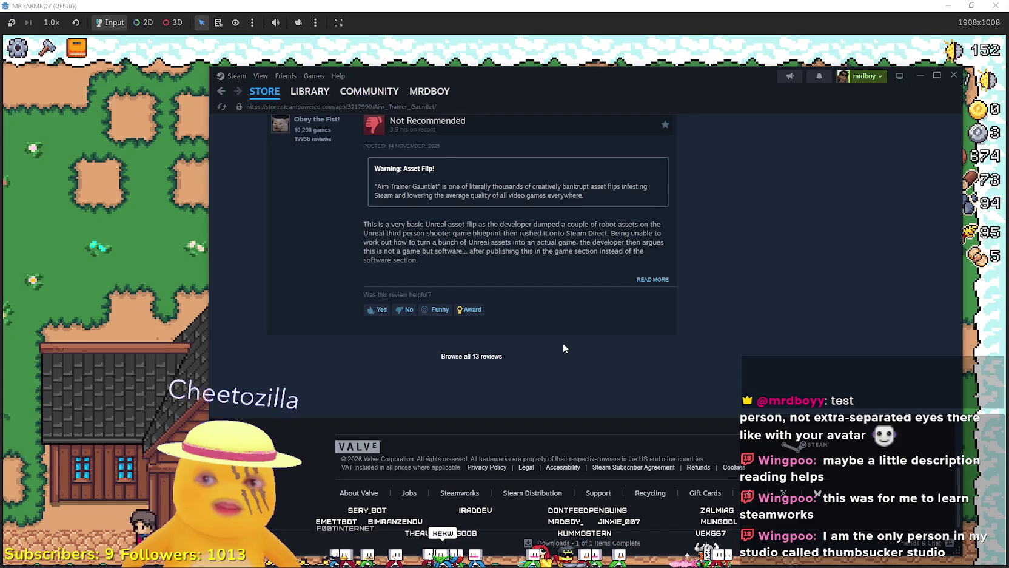
scroll(555, 342, up, 4)
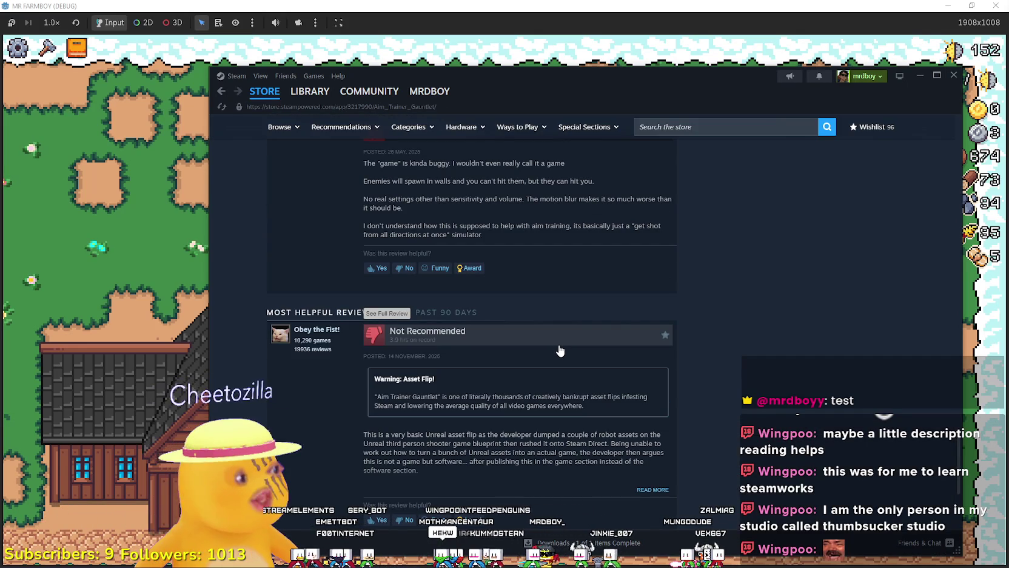
scroll(558, 350, up, 1)
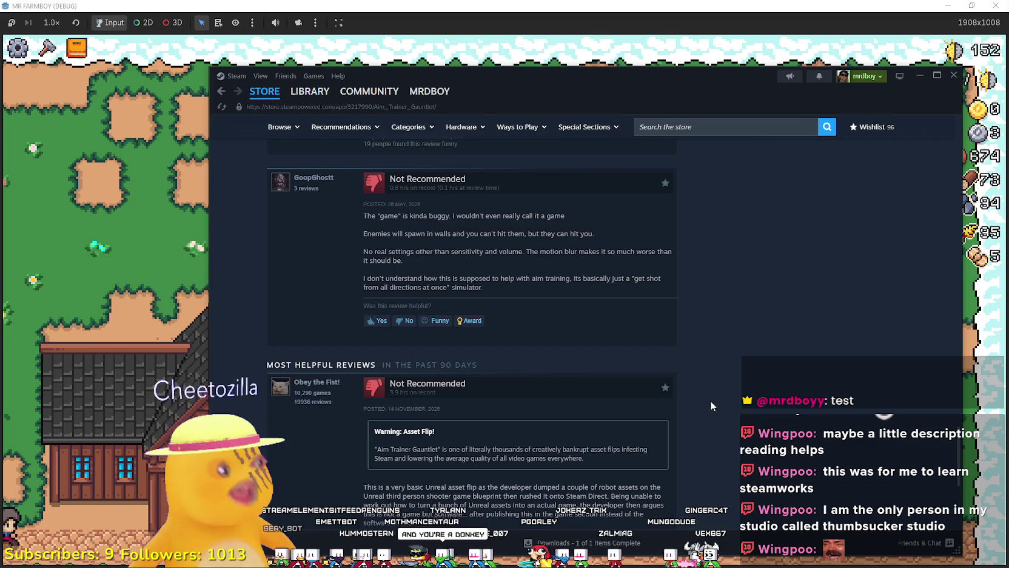
scroll(665, 404, down, 3)
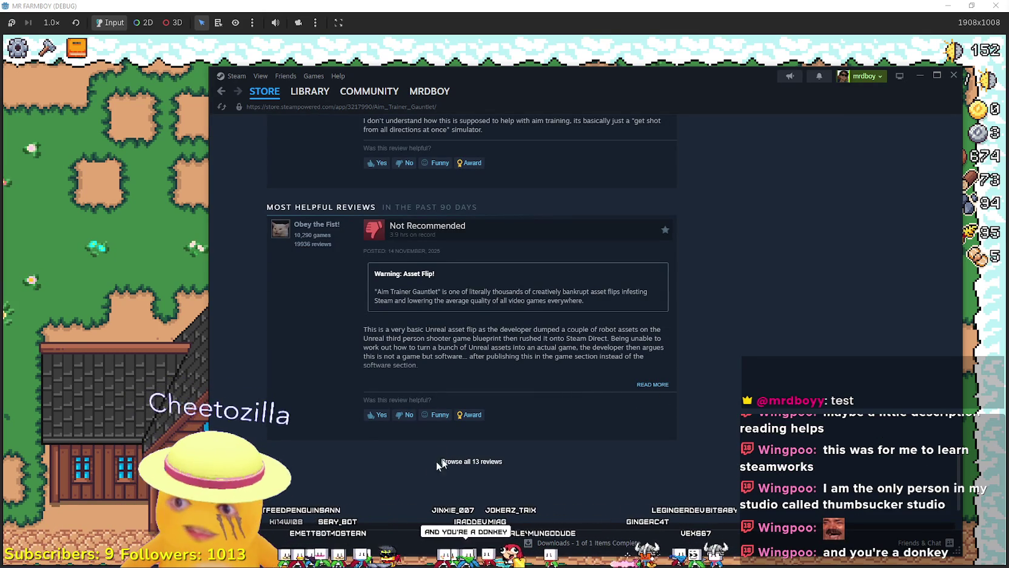
scroll(387, 440, up, 7)
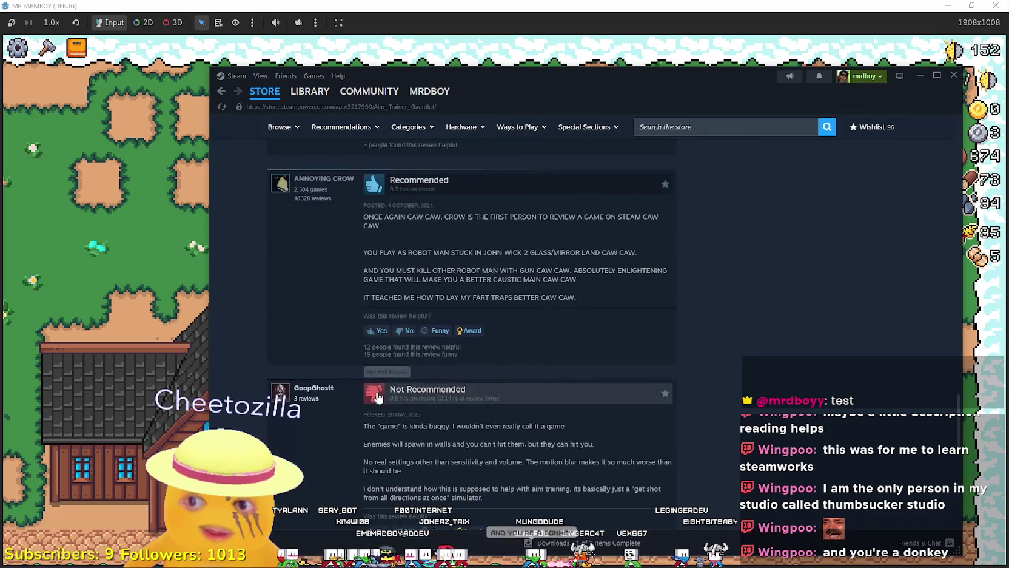
scroll(374, 397, down, 5)
drag(361, 218, 475, 227)
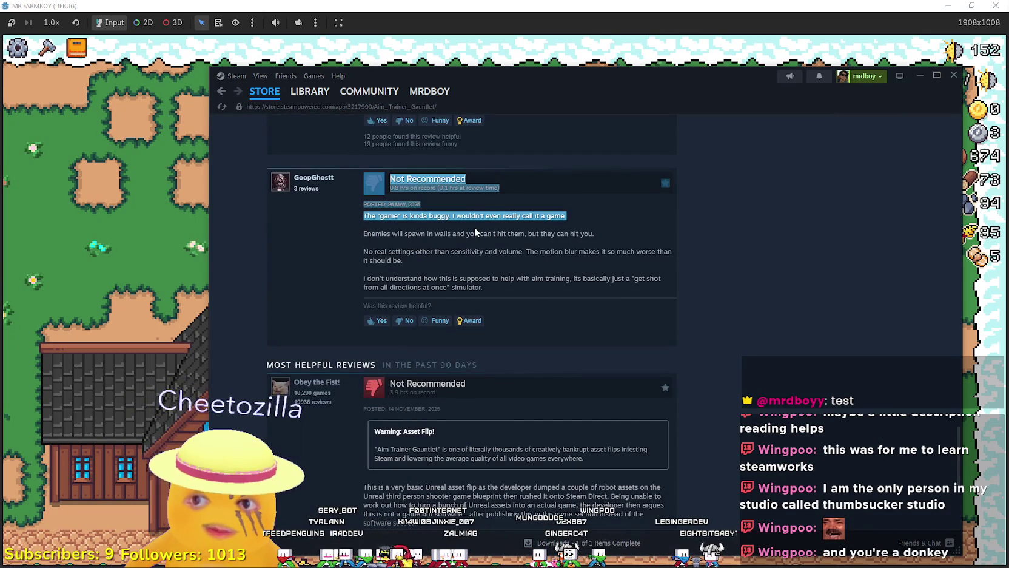
click(476, 217)
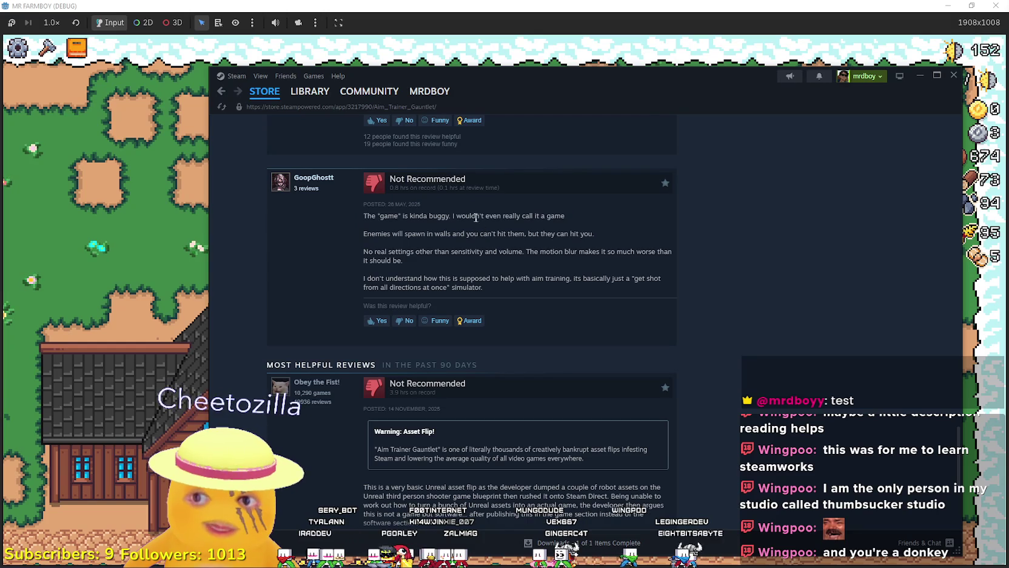
click(552, 213)
mouse_move(481, 212)
mouse_down()
mouse_move(362, 217)
mouse_move(369, 235)
mouse_move(612, 240)
mouse_up()
mouse_move(363, 176)
mouse_down()
mouse_move(398, 262)
mouse_move(419, 260)
mouse_move(364, 182)
mouse_move(367, 248)
mouse_up()
mouse_move(561, 281)
mouse_down()
mouse_move(573, 281)
mouse_move(346, 271)
mouse_move(382, 278)
mouse_up()
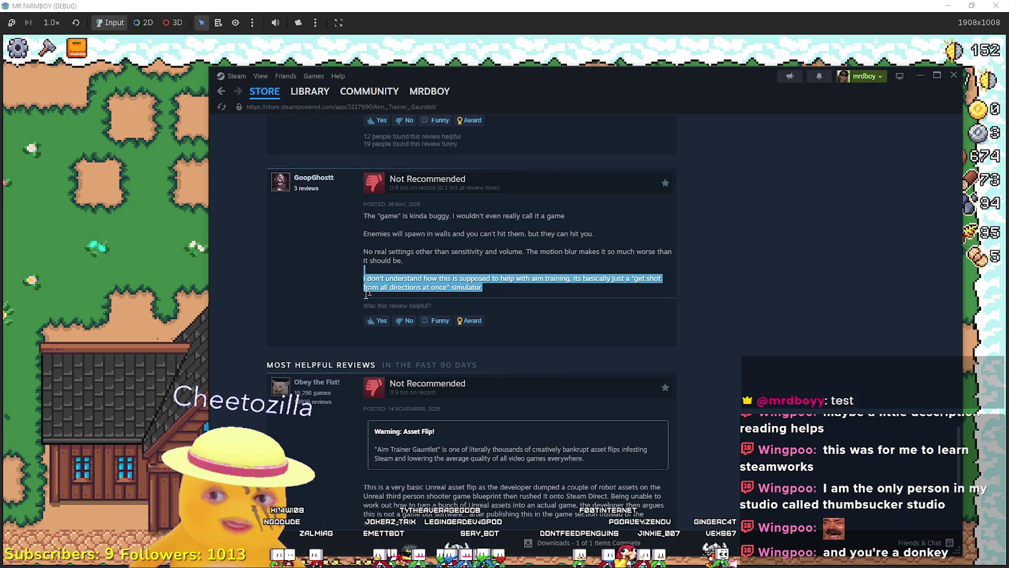
drag(363, 286, 394, 284)
drag(526, 287, 331, 289)
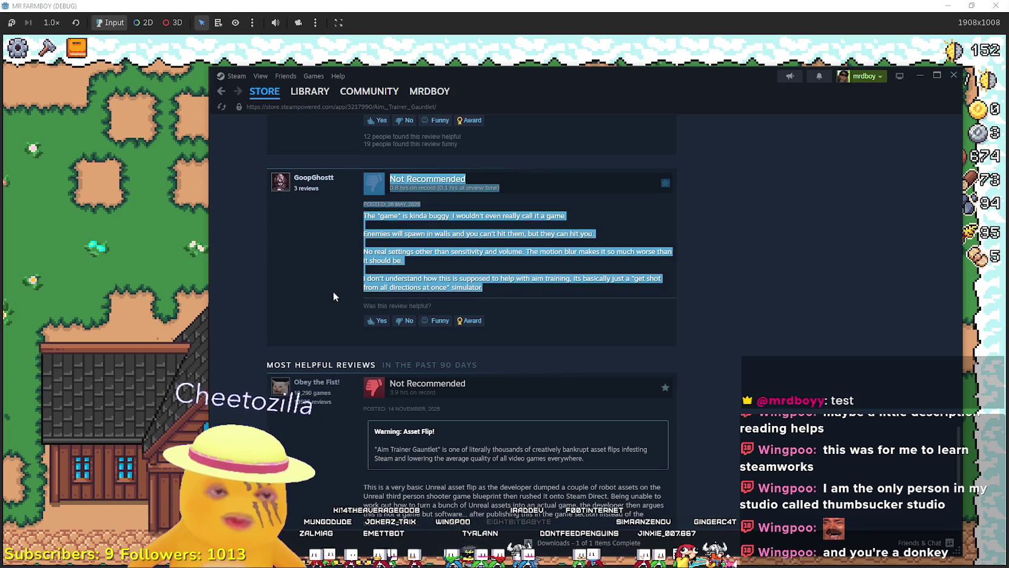
click(346, 279)
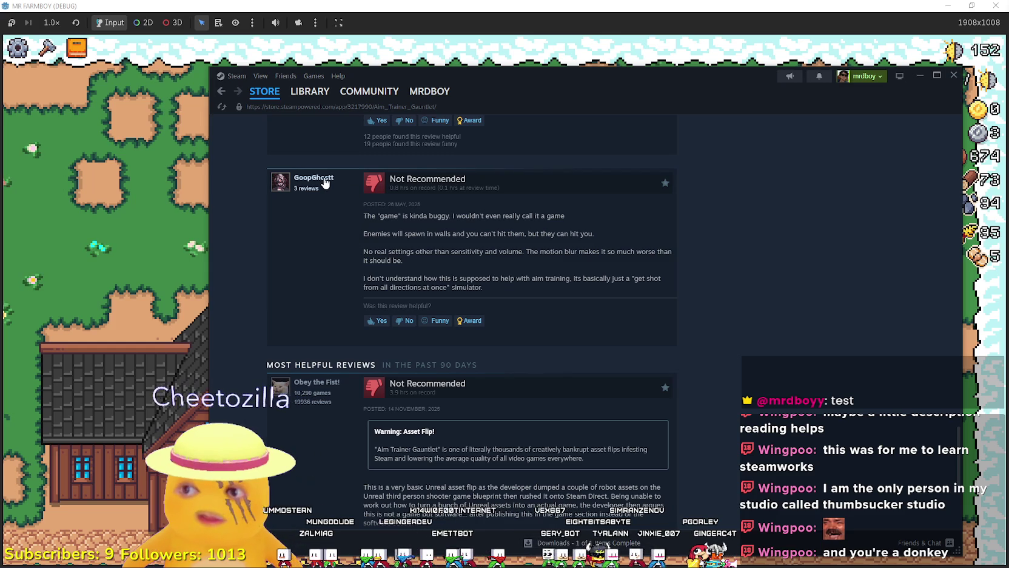
mouse_move(326, 183)
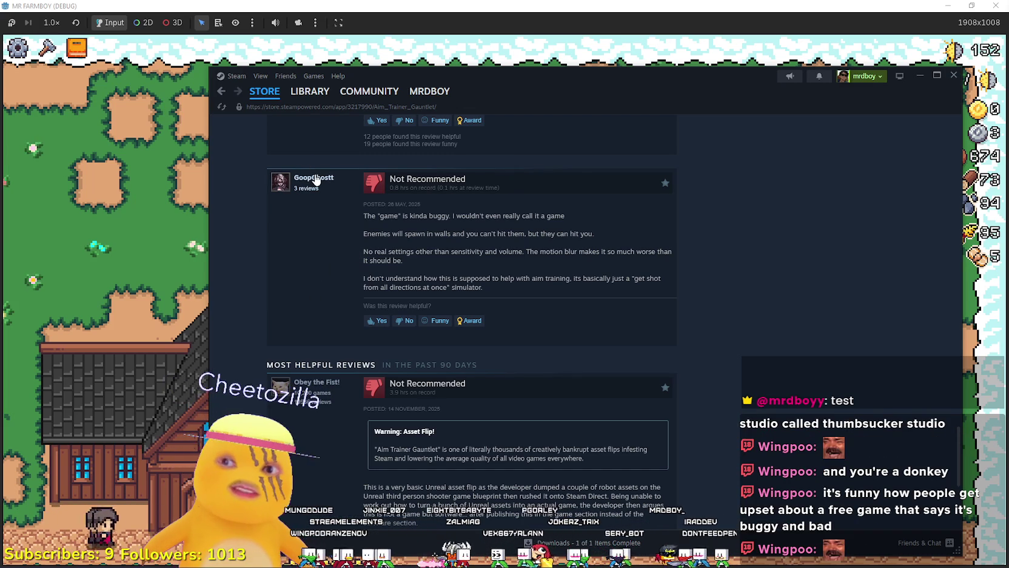
mouse_move(315, 179)
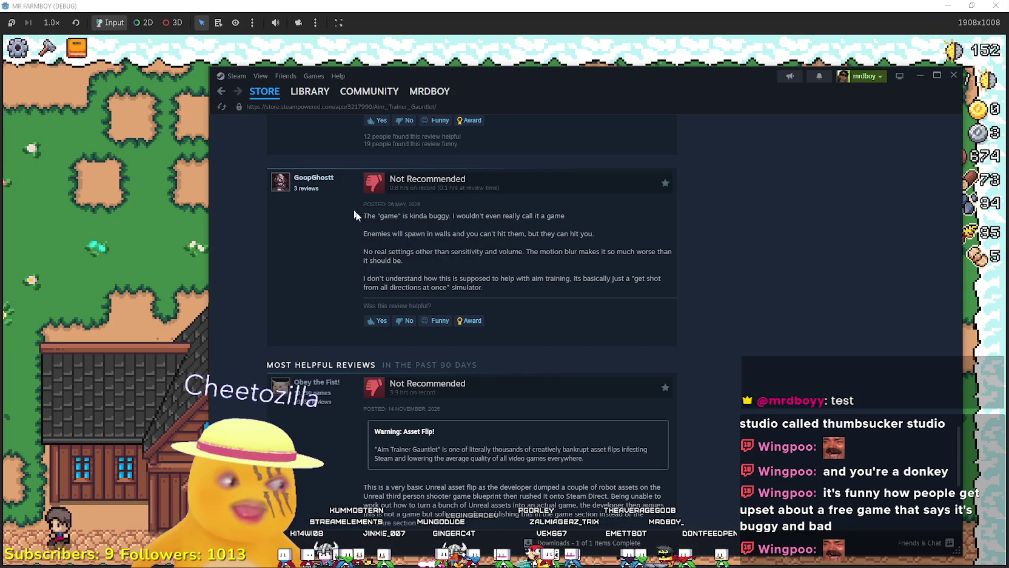
drag(353, 209, 567, 319)
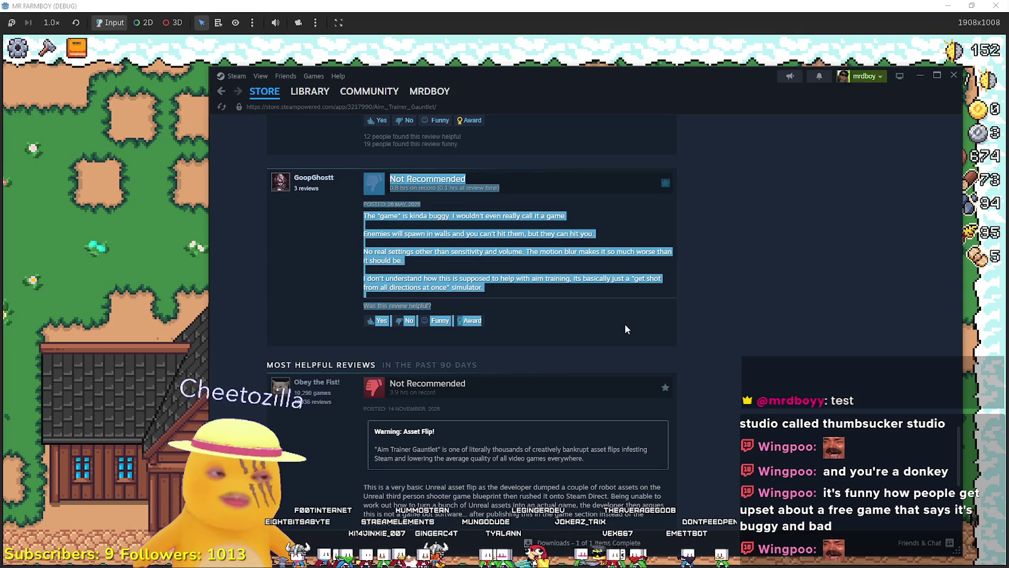
click(730, 284)
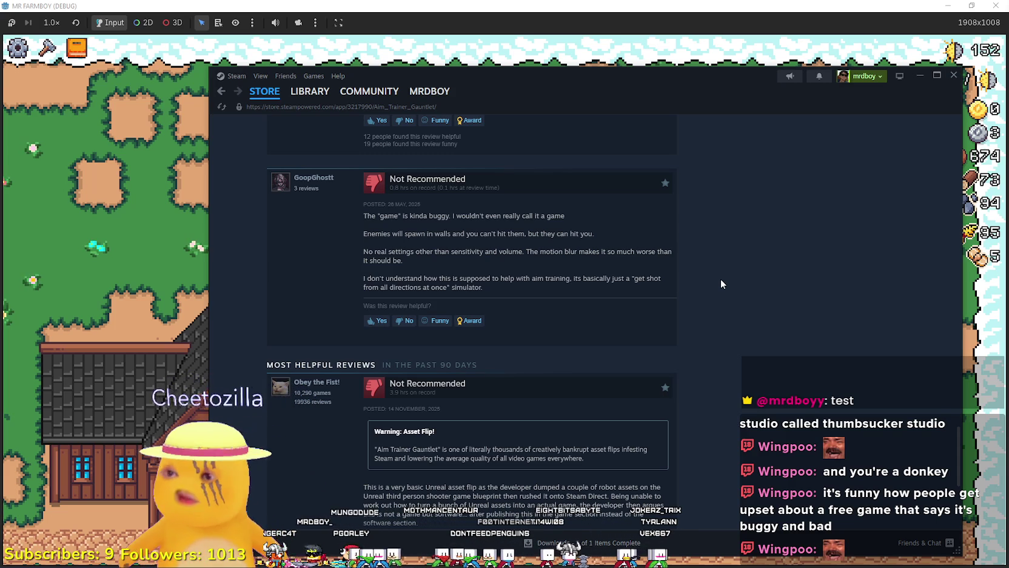
Select the 'Warning: Asset Flip!' review's opening sentence through 'Steam Direct'
scroll(636, 325, down, 3)
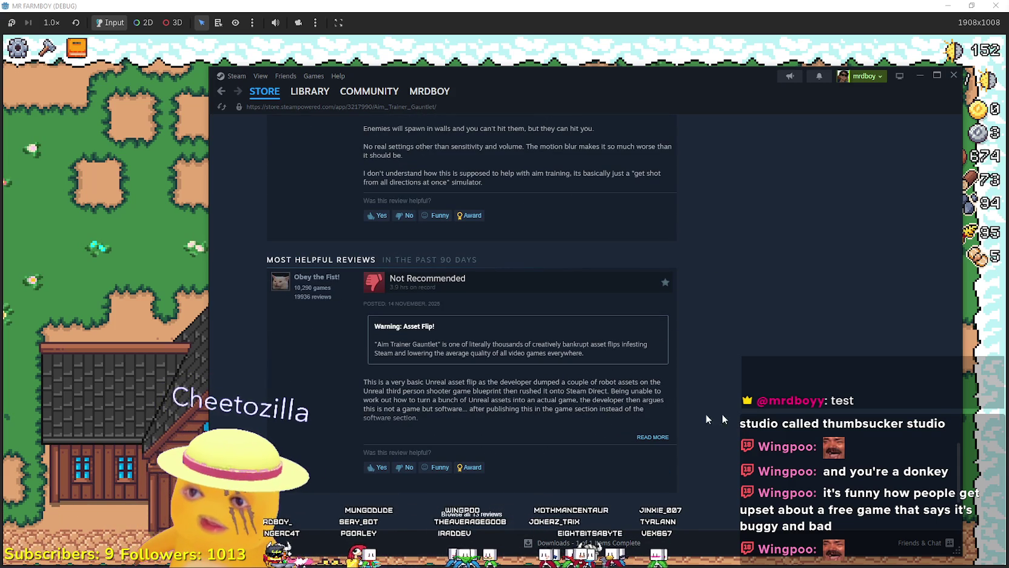
drag(366, 383, 528, 383)
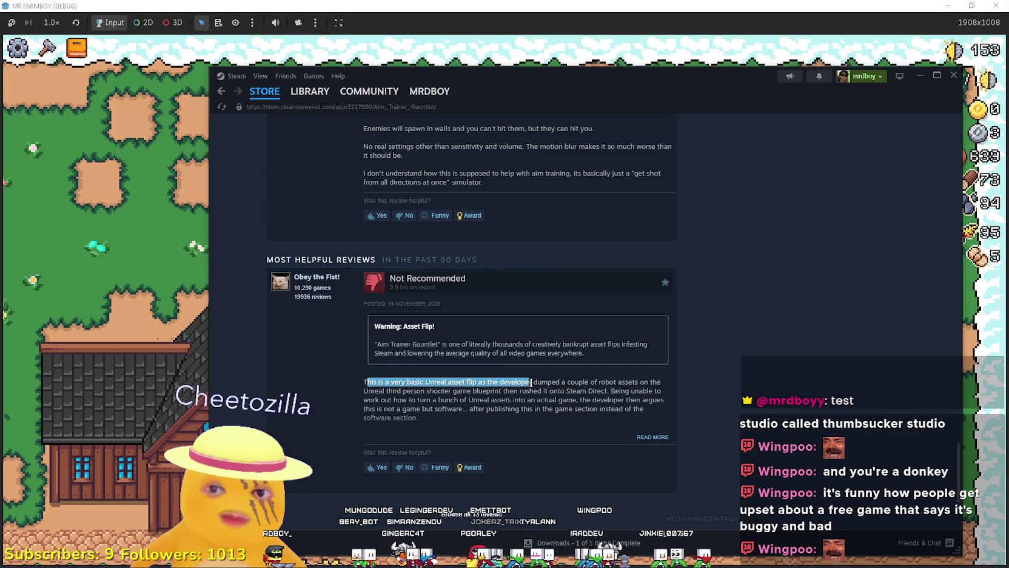
mouse_move(631, 380)
mouse_down()
mouse_move(664, 380)
mouse_move(644, 391)
mouse_move(393, 400)
mouse_move(425, 391)
mouse_up()
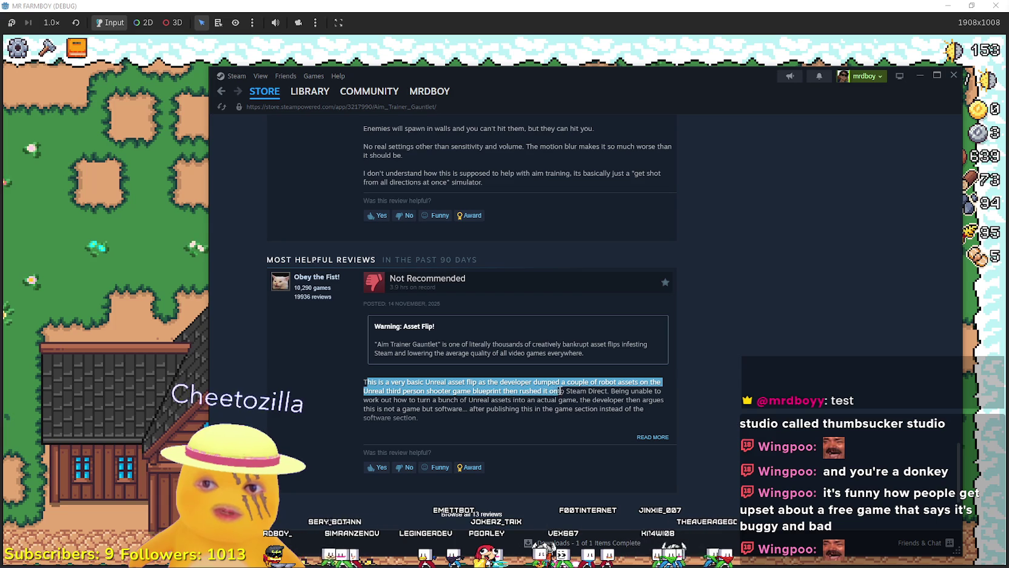
double_click(594, 391)
mouse_move(488, 392)
mouse_down()
mouse_move(351, 383)
mouse_move(373, 382)
mouse_up()
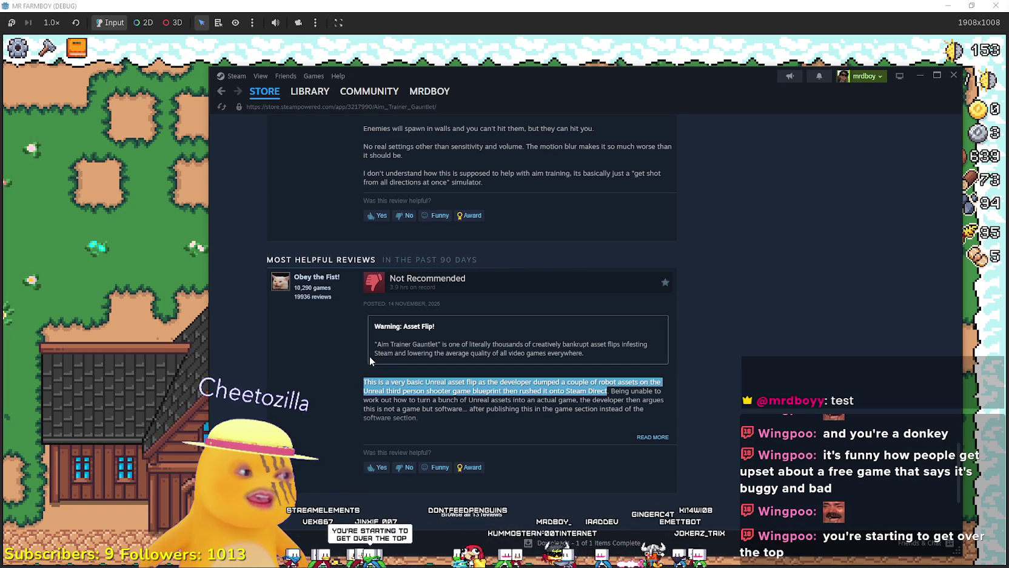
scroll(369, 356, down, 2)
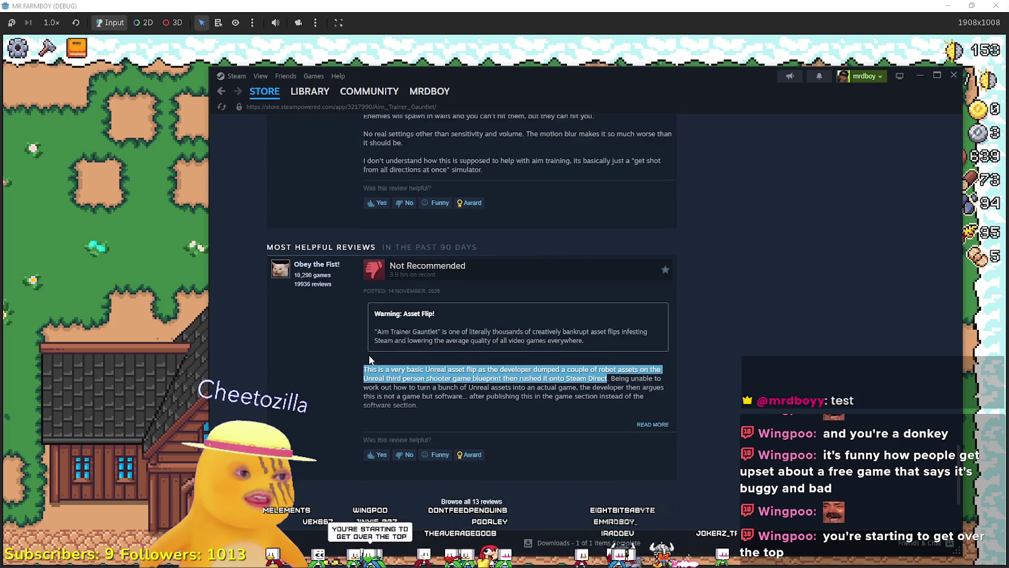
List the developer's games, then reopen Aim Trainer Gauntlet, the only result
scroll(370, 357, up, 2)
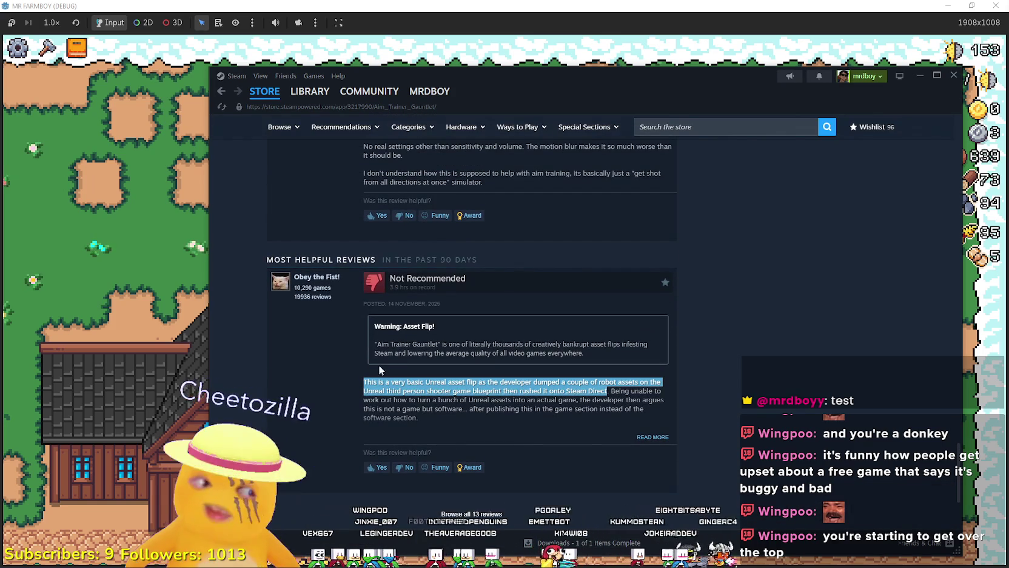
scroll(377, 363, up, 10)
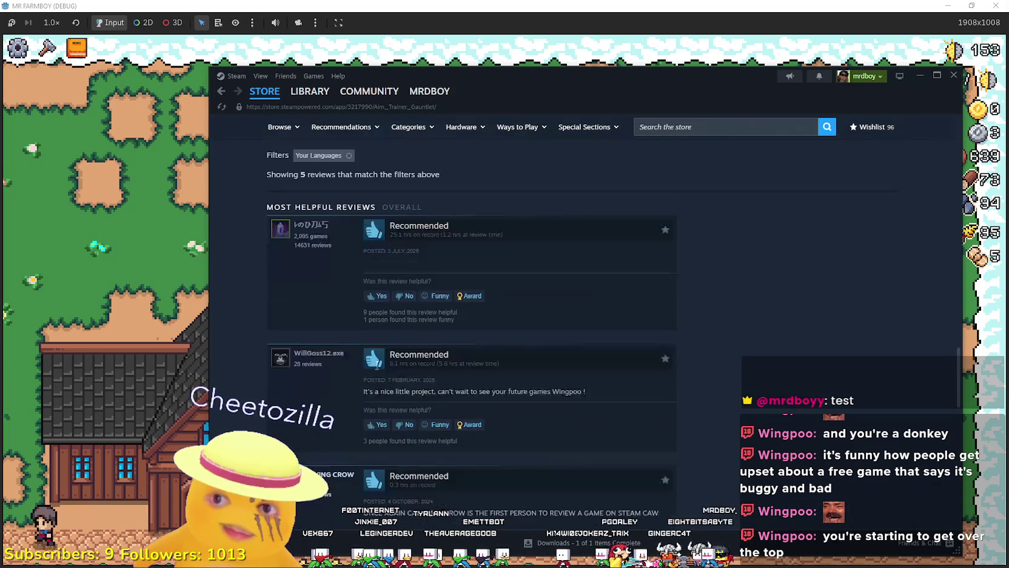
scroll(374, 368, down, 10)
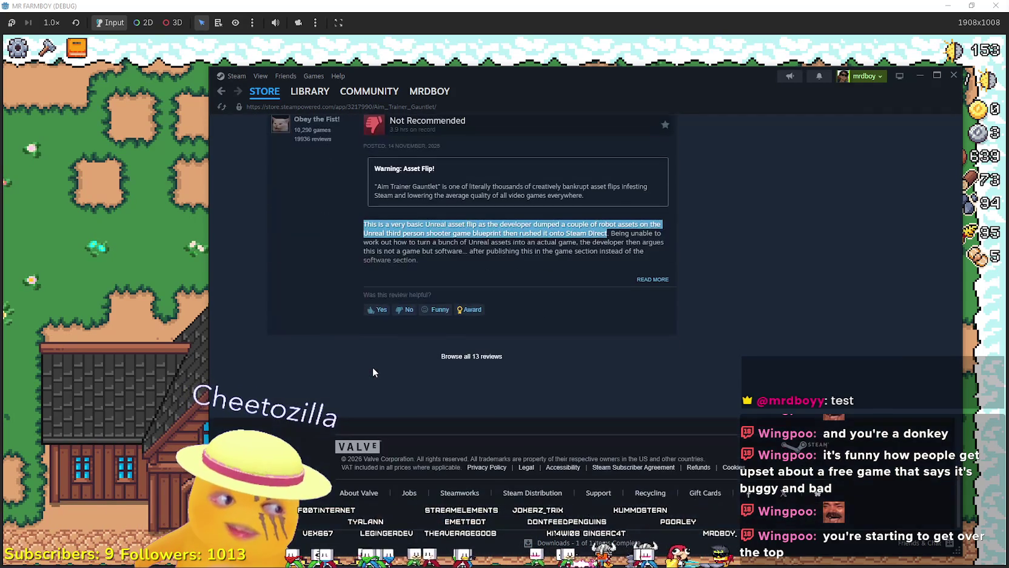
scroll(373, 368, up, 10)
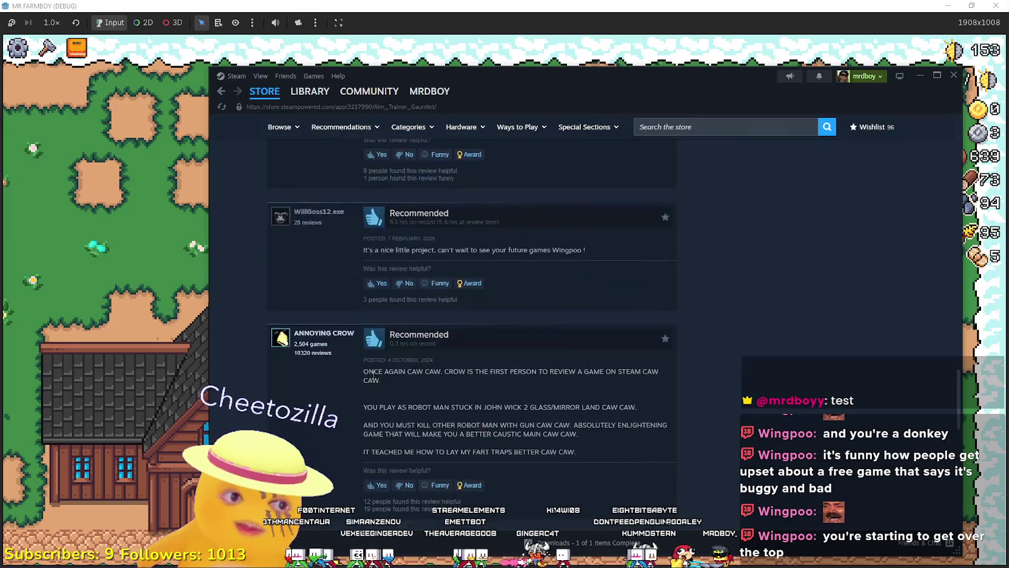
scroll(369, 381, up, 15)
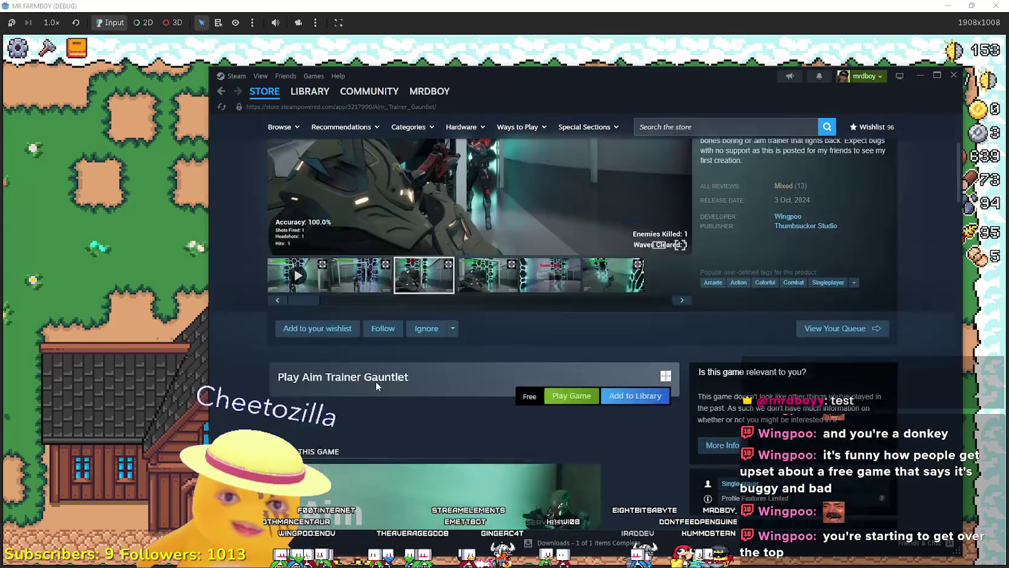
scroll(457, 370, down, 3)
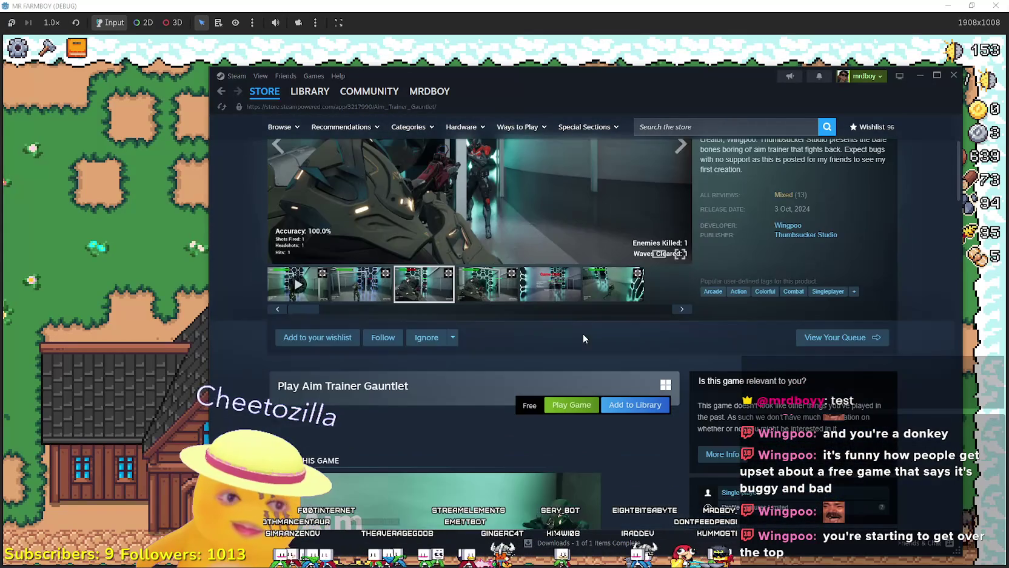
click(788, 227)
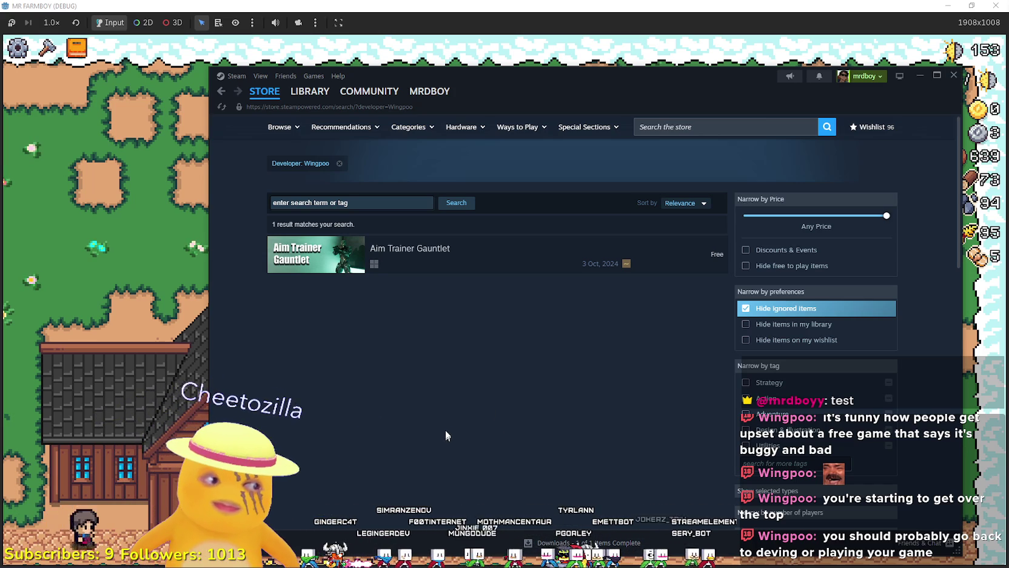
click(478, 266)
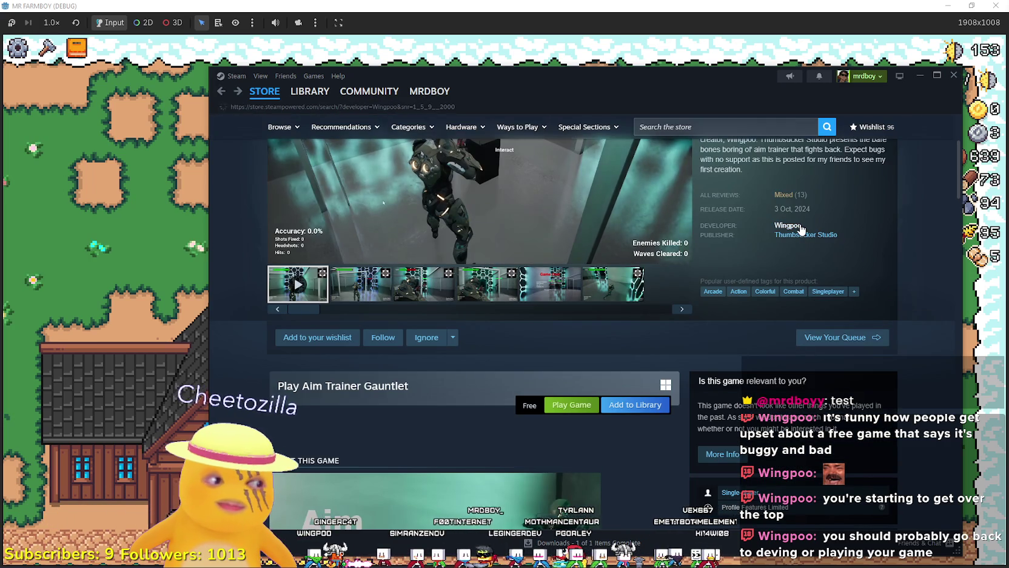
Check the developer's and publisher Thumbsucker Studio's game lists, returning to the game page each time
click(787, 225)
key(alt+Left)
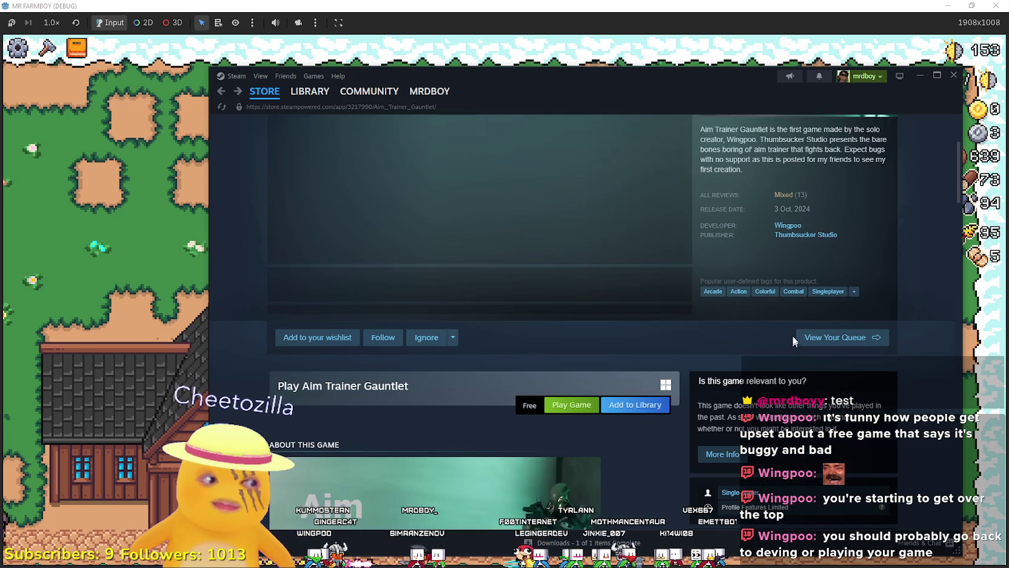
click(806, 235)
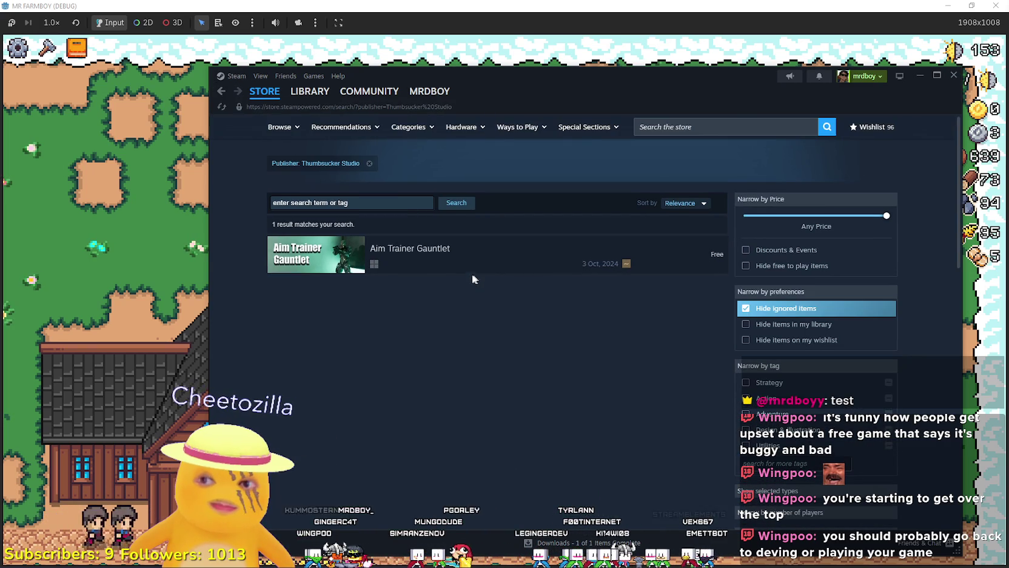
key(alt+Left)
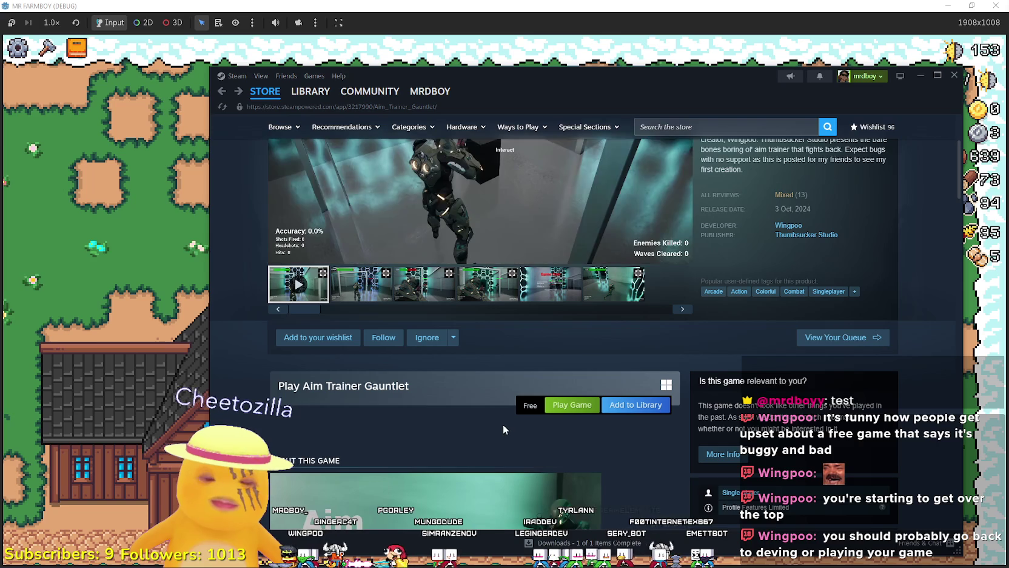
Scroll down to Aim Trainer Gauntlet's customer reviews
scroll(501, 421, down, 15)
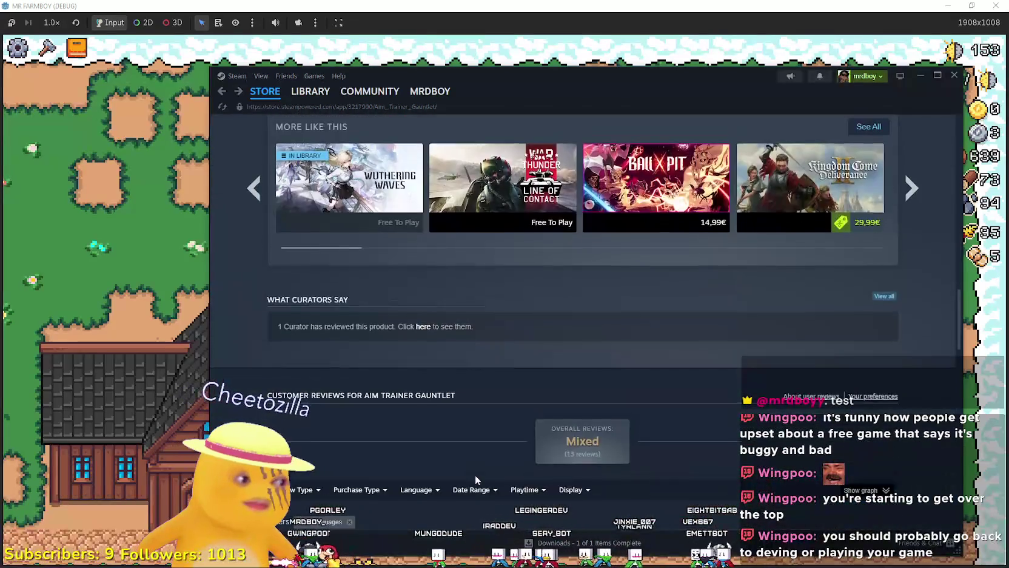
scroll(475, 474, down, 4)
drag(589, 76, 646, 50)
scroll(687, 441, down, 3)
scroll(687, 441, down, 5)
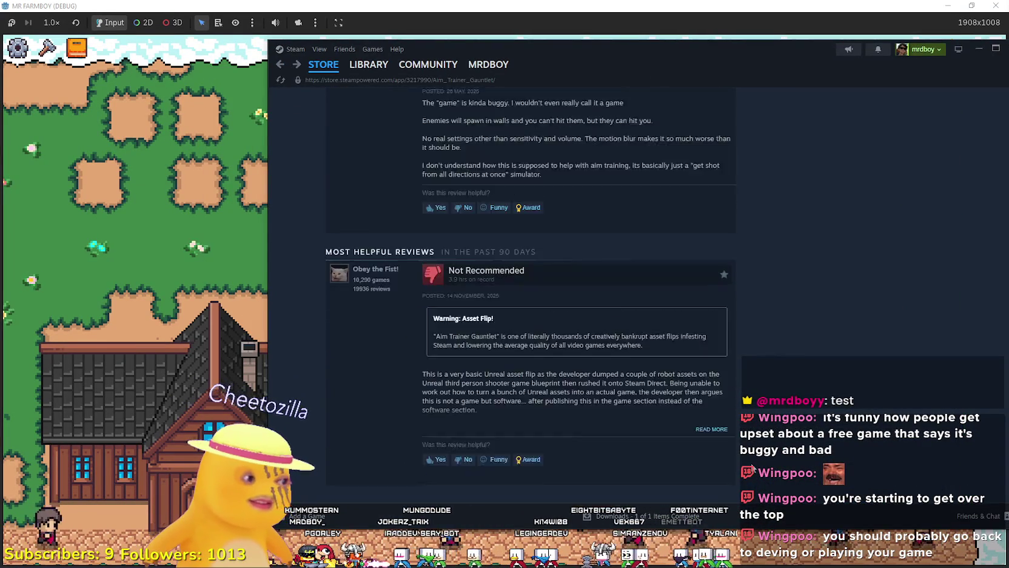
scroll(415, 466, up, 3)
scroll(415, 466, down, 1)
scroll(443, 436, down, 3)
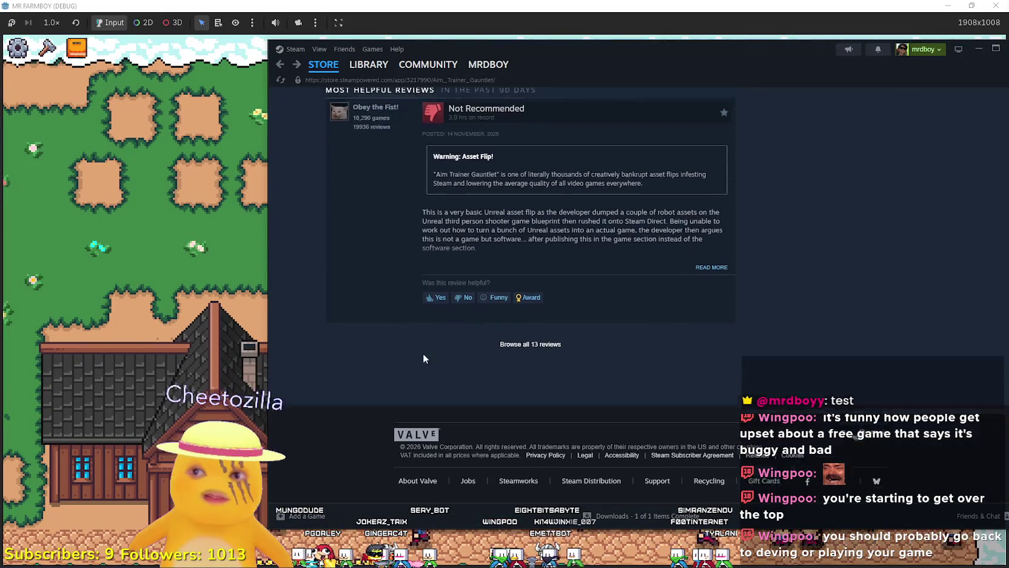
scroll(400, 376, up, 3)
scroll(388, 385, down, 3)
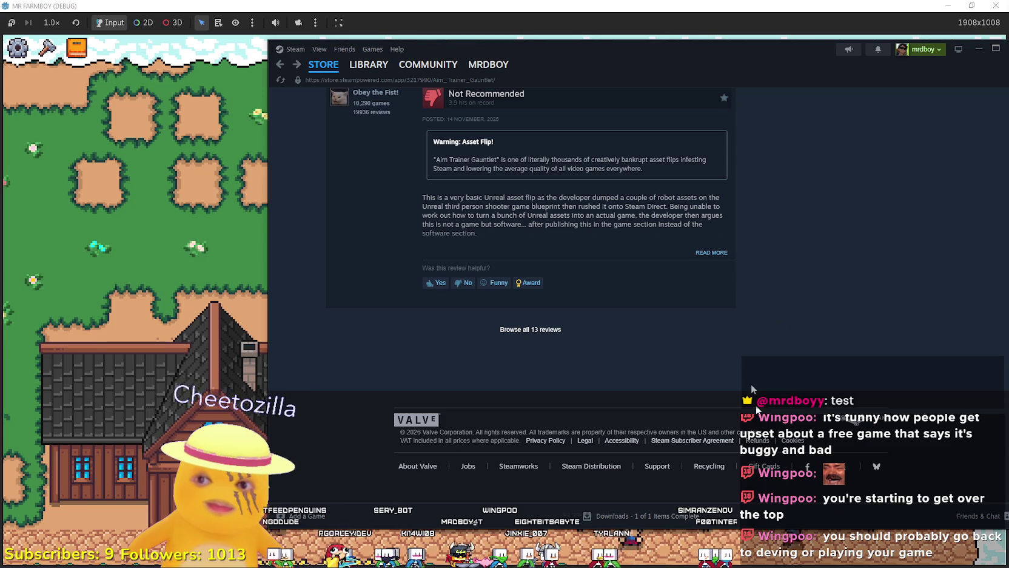
click(711, 251)
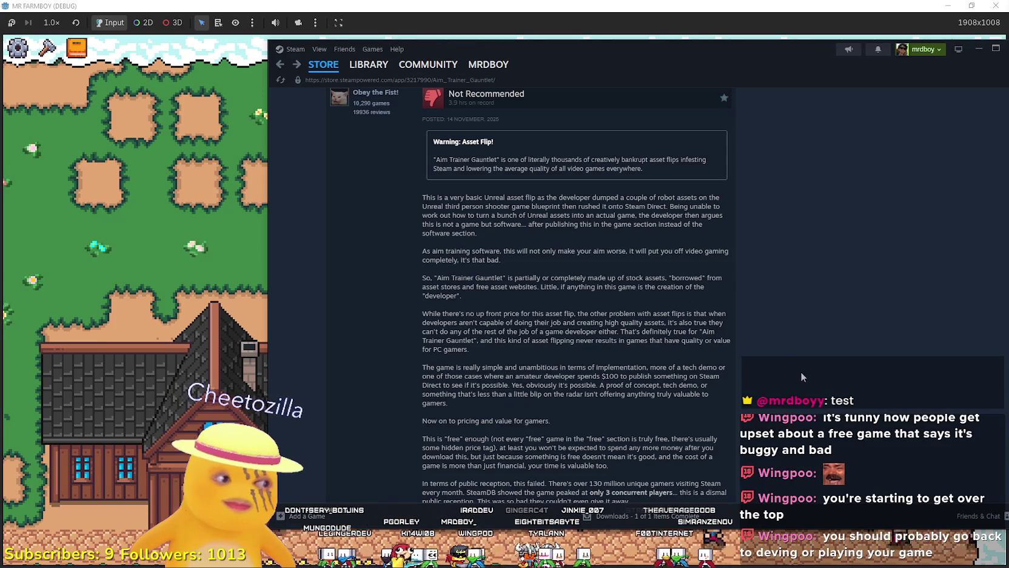
scroll(771, 360, down, 3)
scroll(771, 360, up, 1)
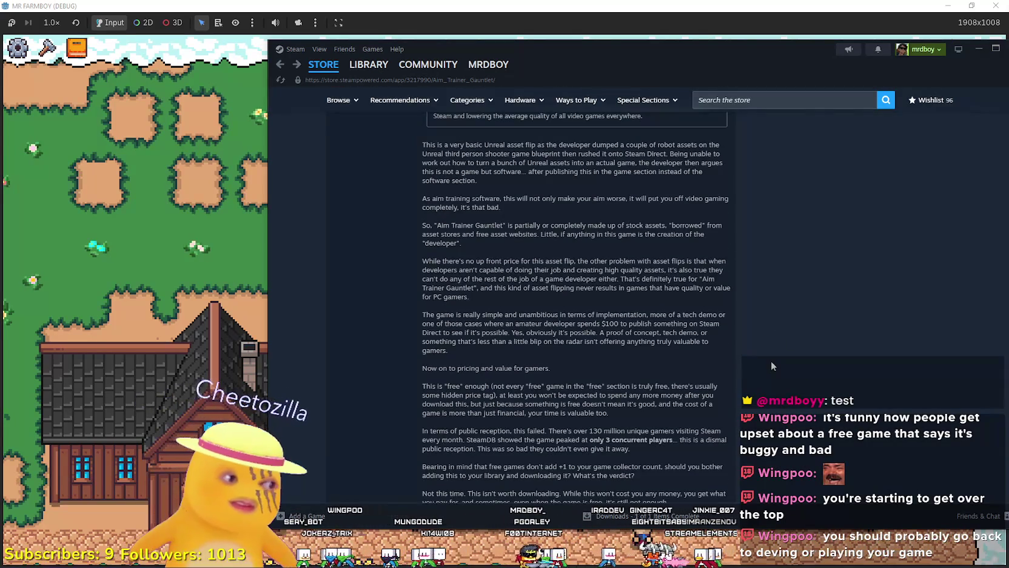
scroll(771, 360, down, 1)
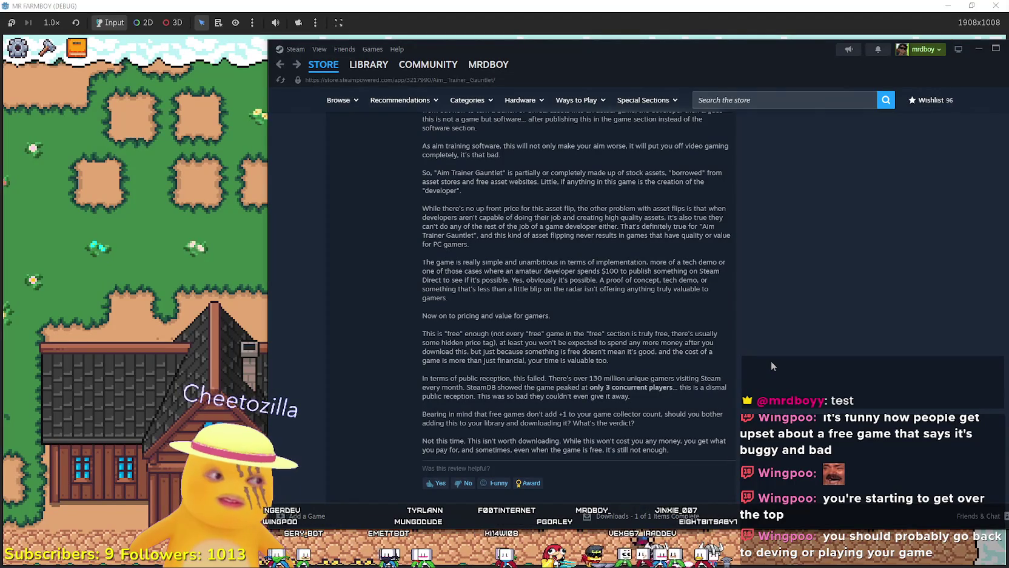
scroll(771, 360, up, 6)
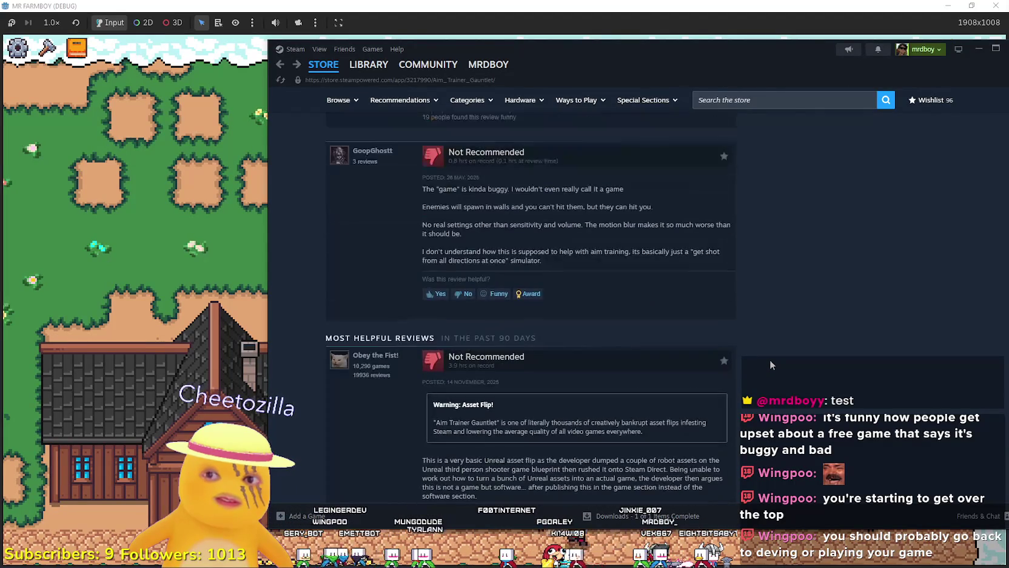
scroll(770, 359, down, 4)
scroll(769, 360, up, 3)
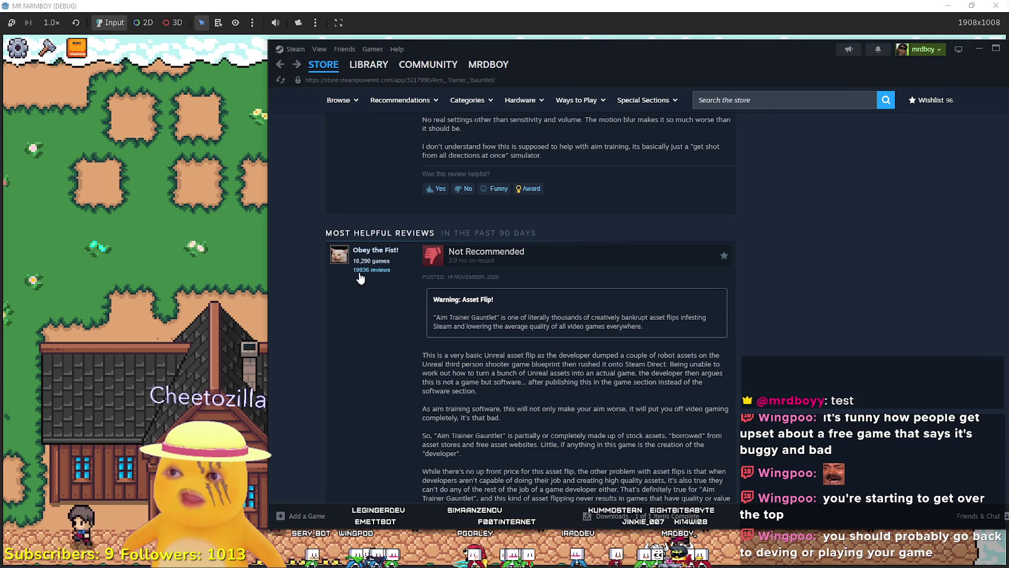
mouse_move(371, 254)
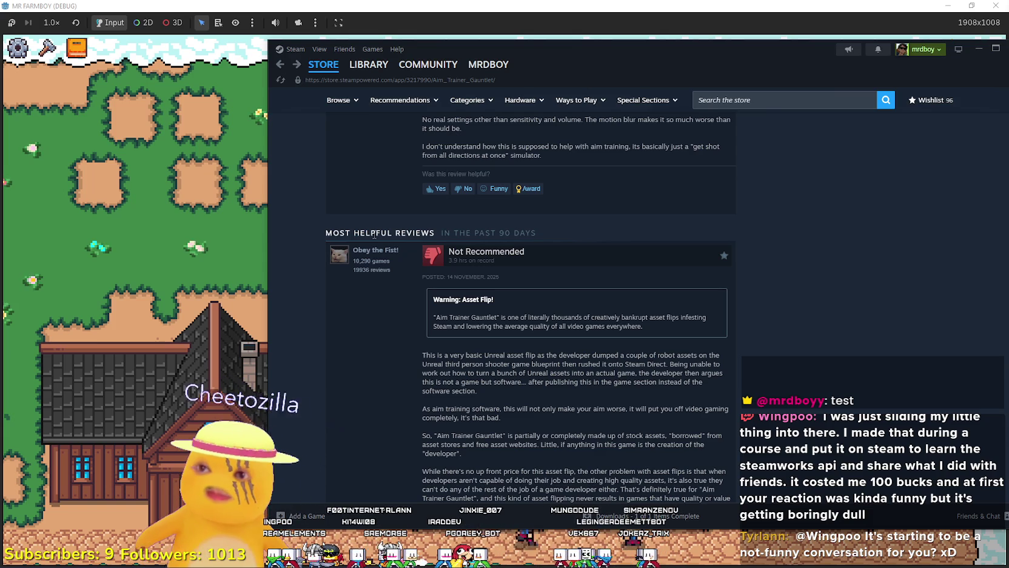
click(373, 251)
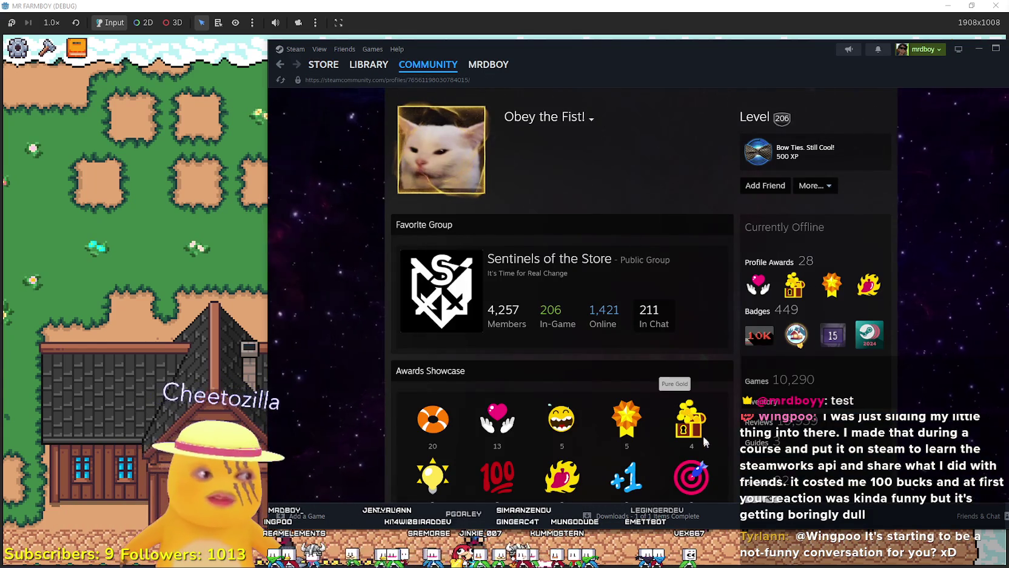
Scroll the reviews and select the first line of the negative-reviews explanation
scroll(640, 349, down, 1)
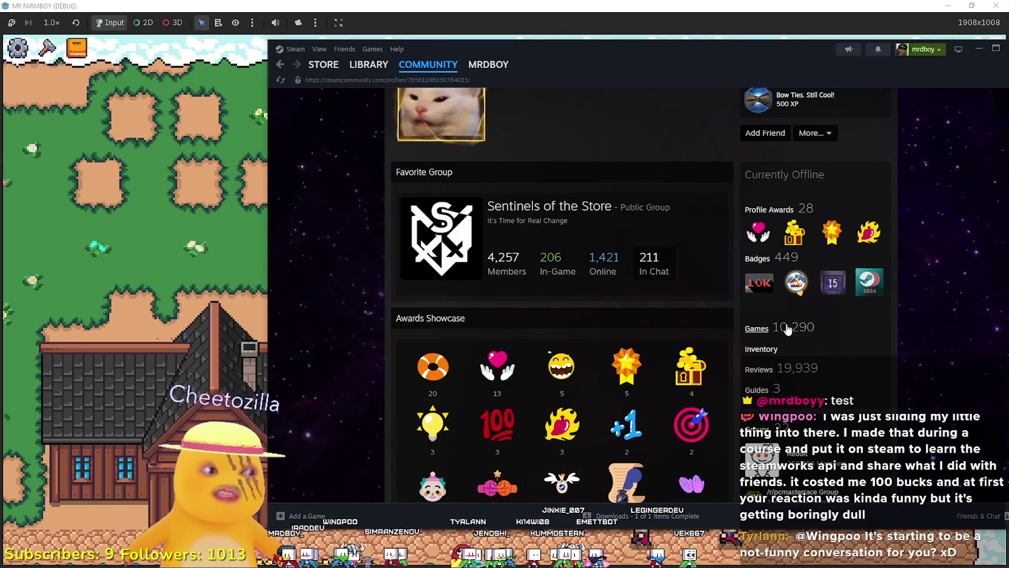
scroll(691, 405, down, 3)
scroll(690, 401, down, 3)
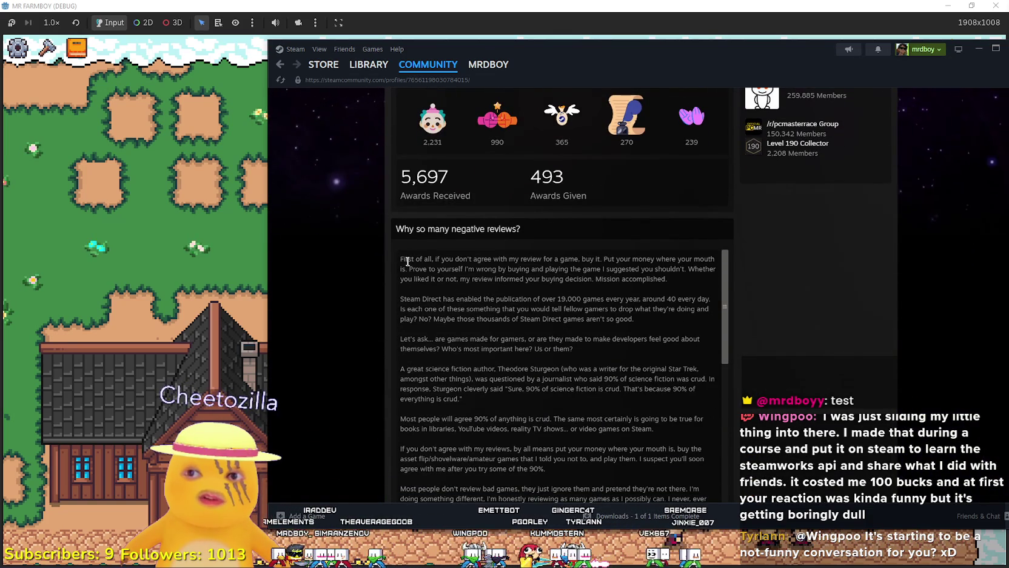
scroll(418, 278, down, 5)
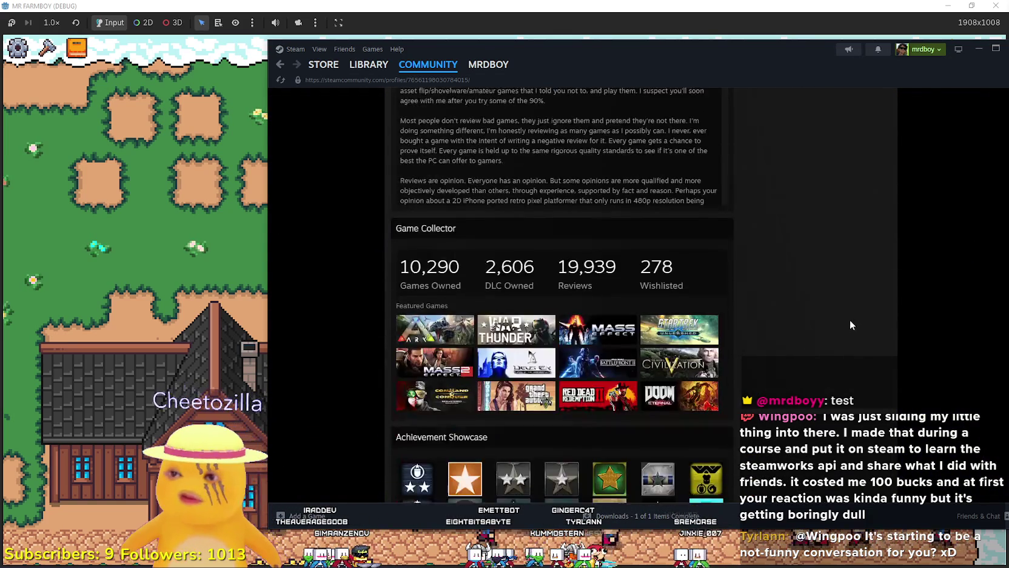
scroll(602, 194, up, 4)
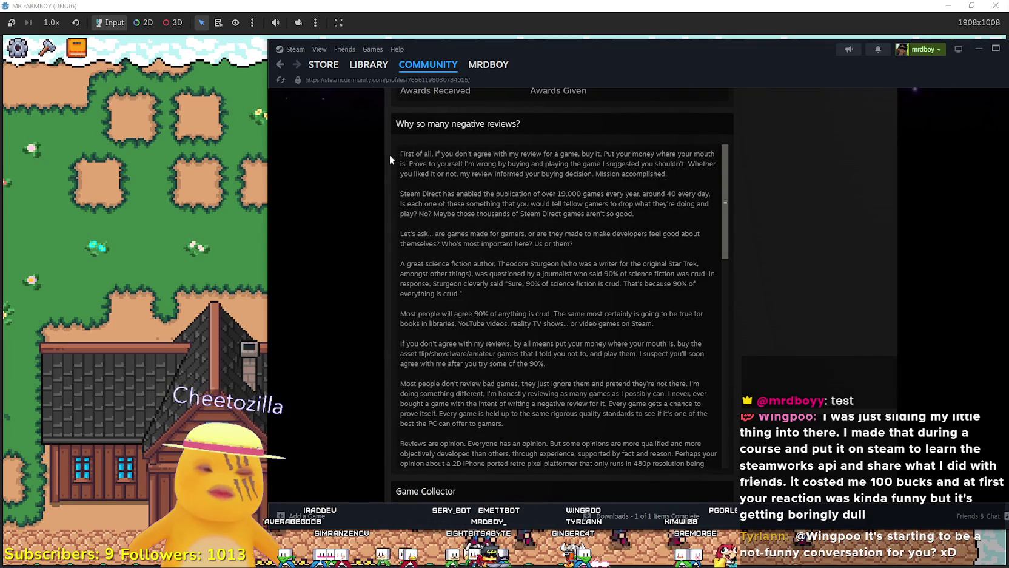
mouse_move(402, 154)
mouse_down()
mouse_move(708, 156)
mouse_move(696, 286)
mouse_move(705, 415)
mouse_up()
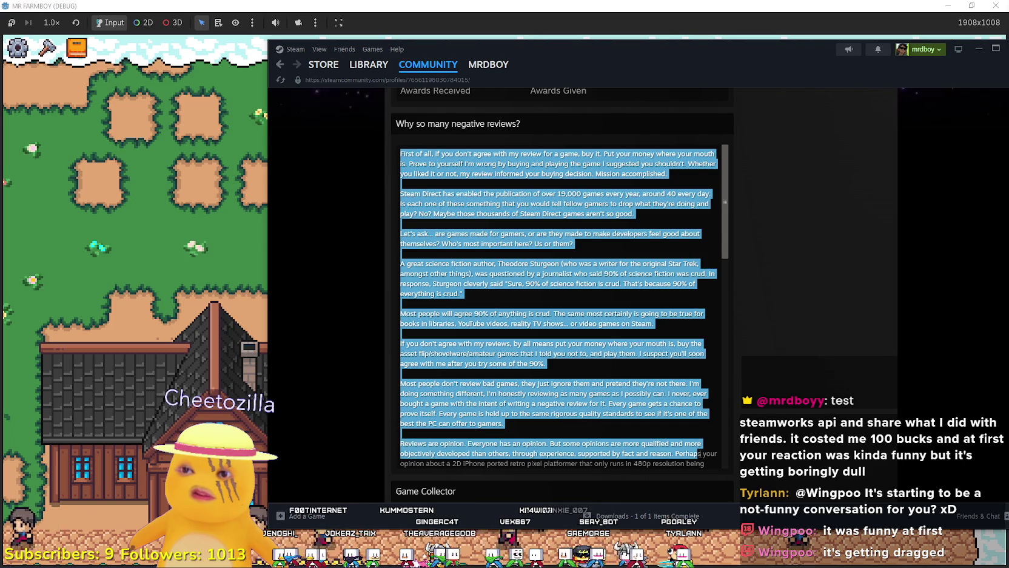
Browse the reviewer's profile, with its Hollow Knight showcase and 245,875 achievements
scroll(699, 440, down, 15)
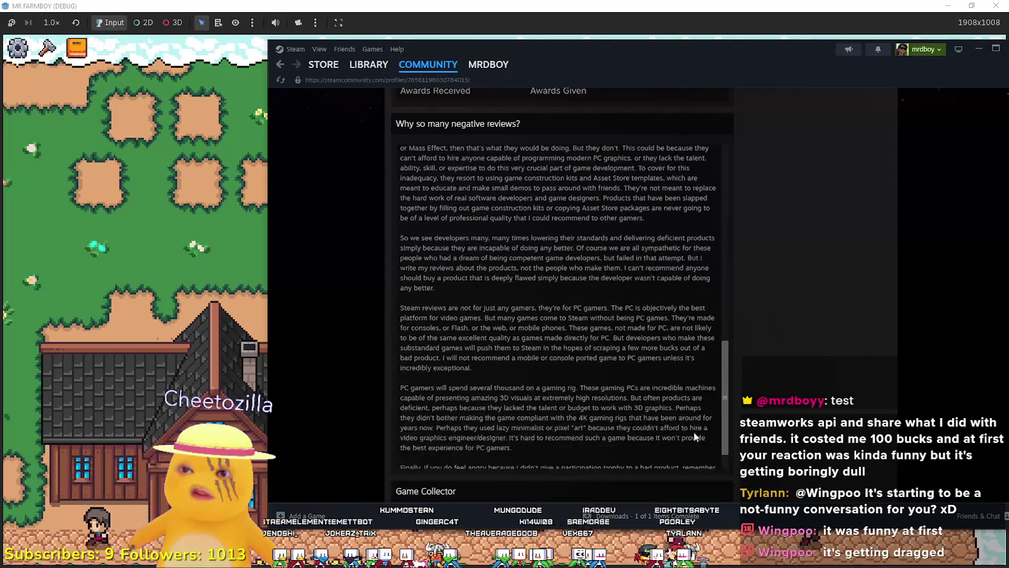
scroll(685, 419, down, 3)
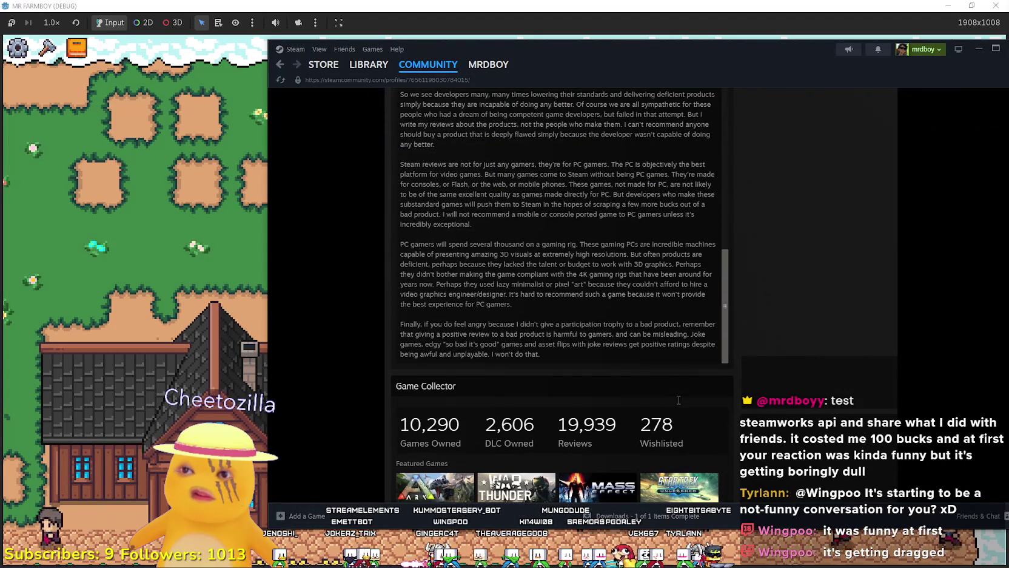
scroll(766, 386, down, 9)
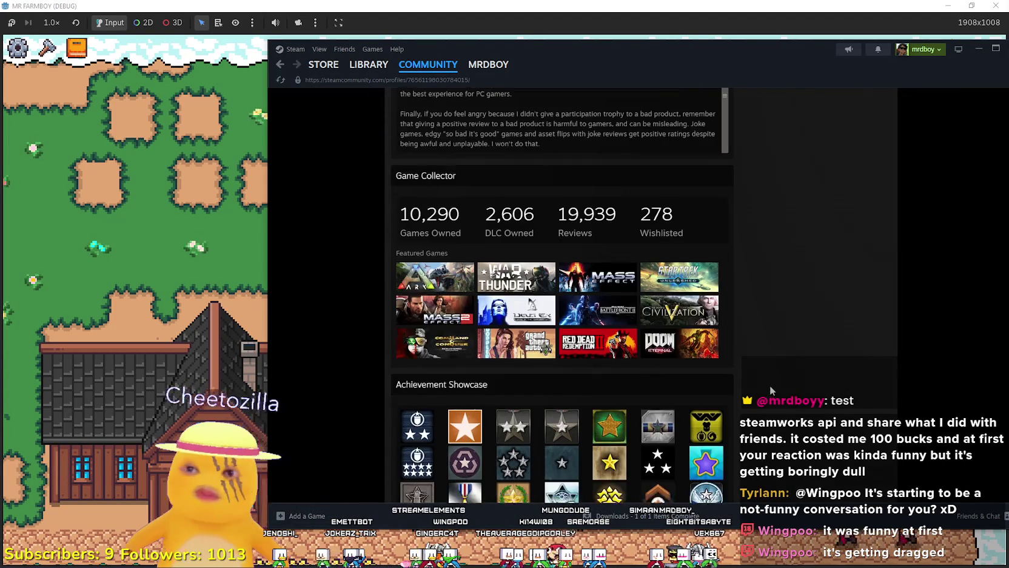
scroll(769, 385, down, 15)
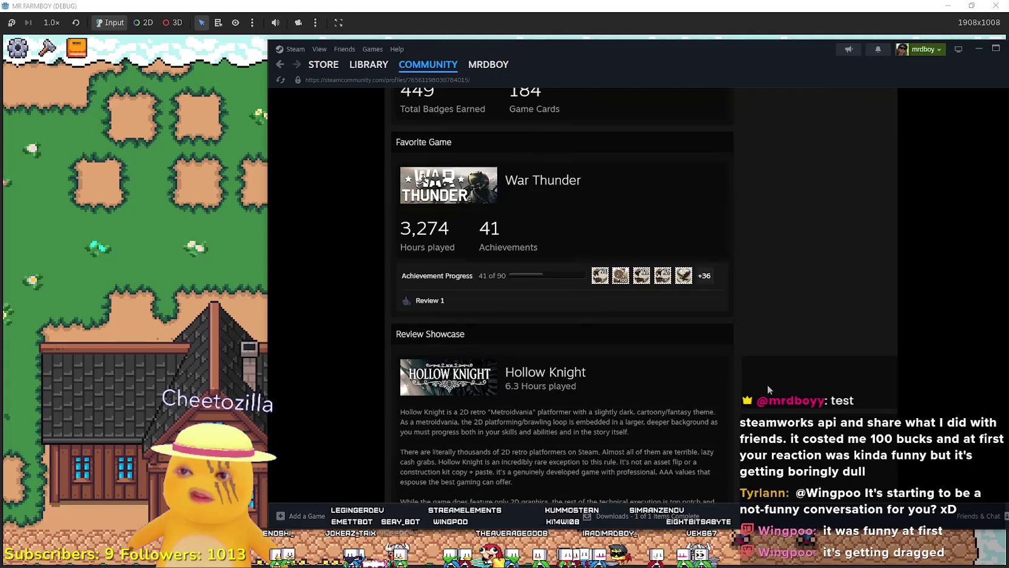
scroll(767, 383, down, 4)
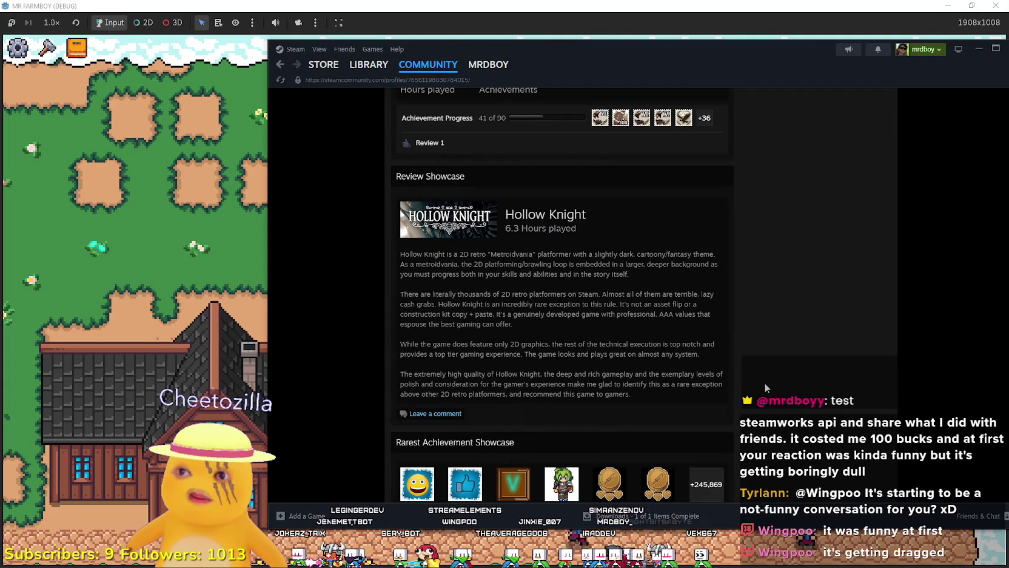
scroll(765, 382, down, 2)
scroll(765, 382, down, 8)
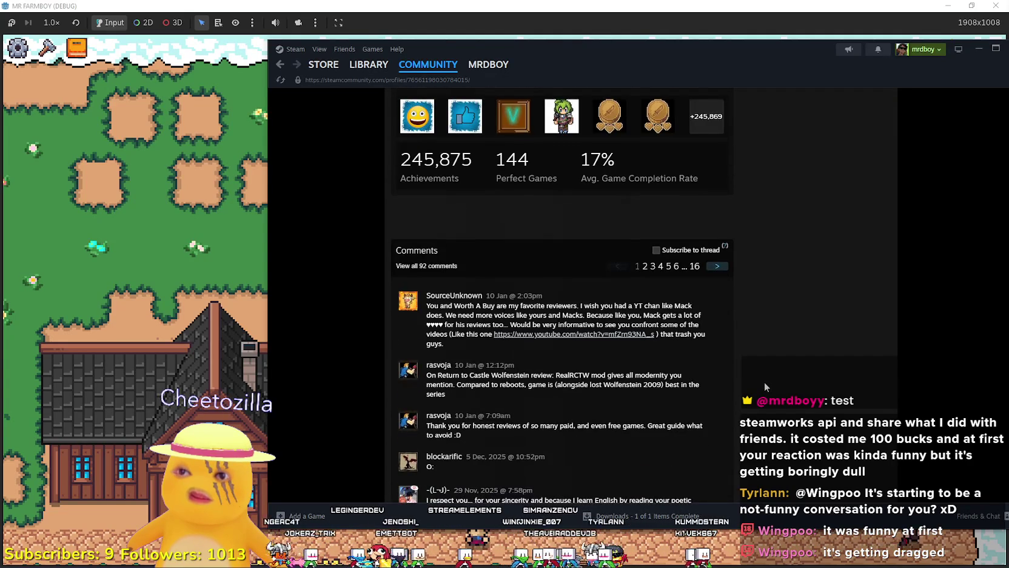
scroll(764, 381, down, 3)
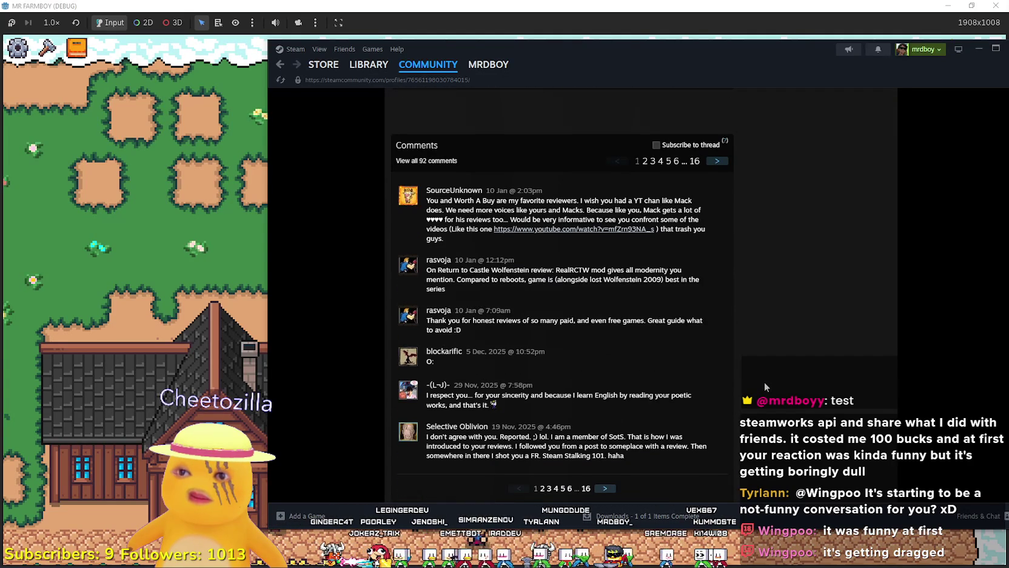
scroll(765, 387, down, 2)
scroll(767, 391, up, 20)
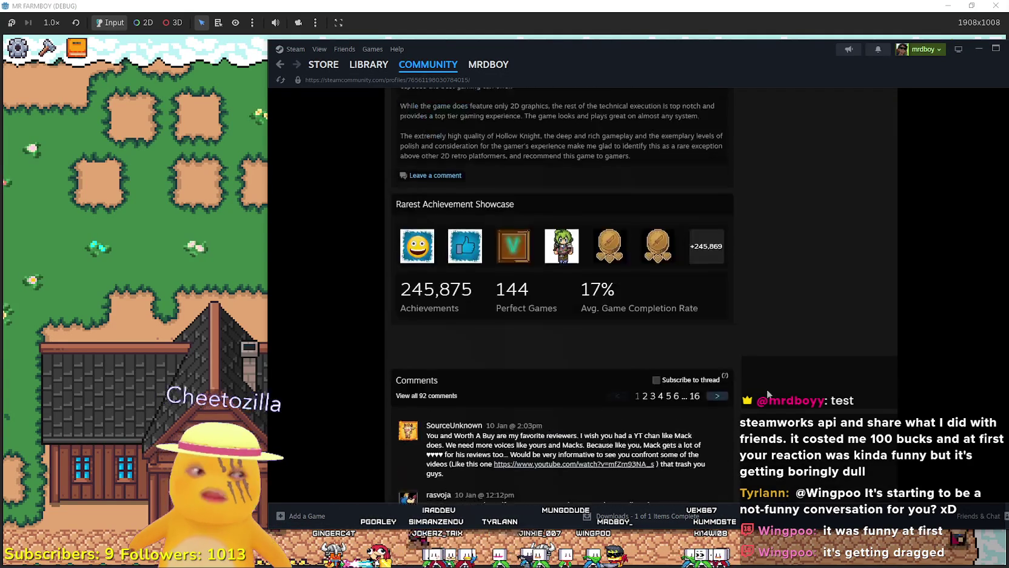
scroll(766, 392, up, 15)
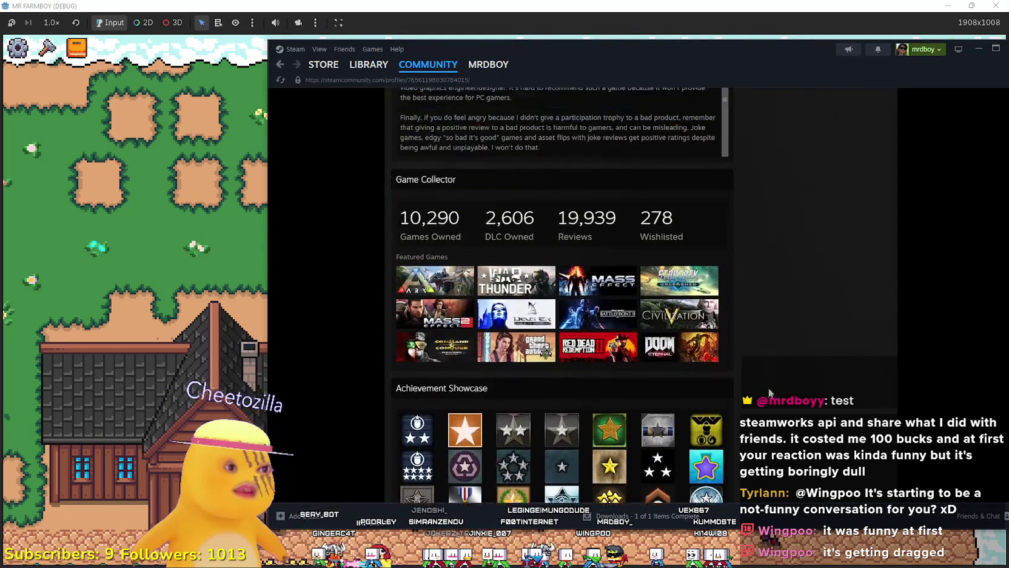
scroll(768, 383, up, 8)
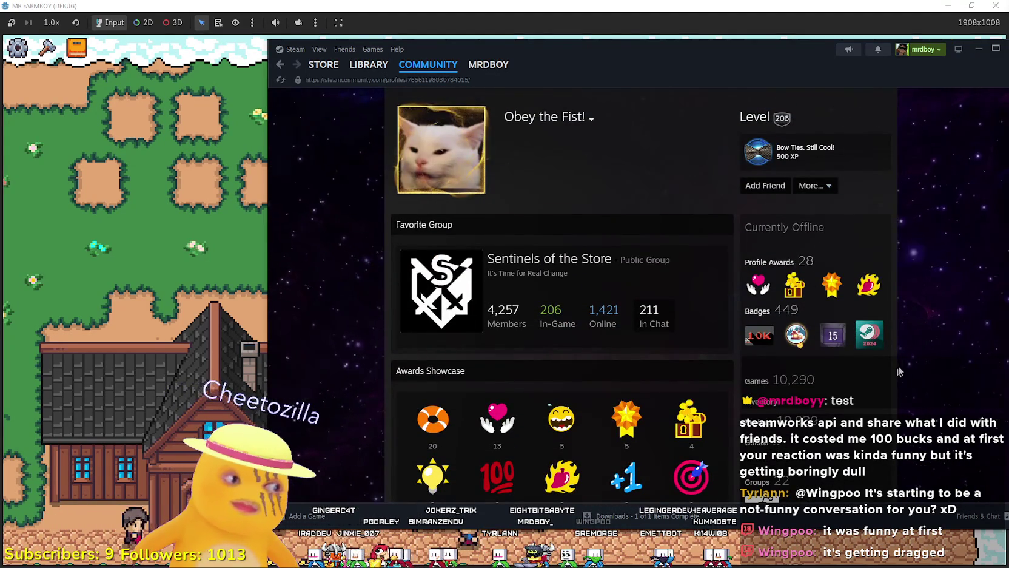
scroll(899, 361, down, 3)
Expand the most helpful Aim Trainer Gauntlet review to its full text
scroll(896, 361, down, 3)
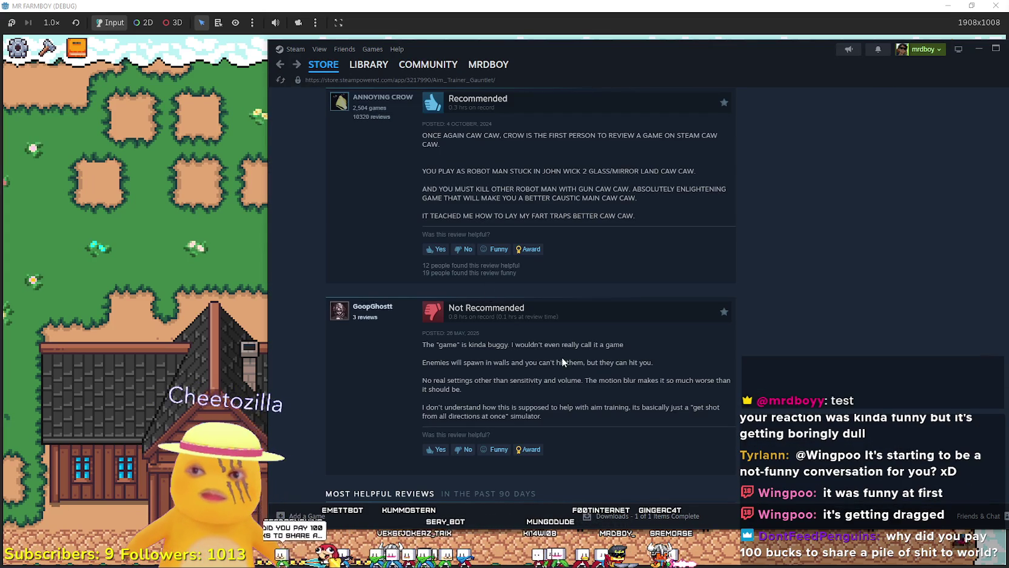
scroll(560, 357, down, 6)
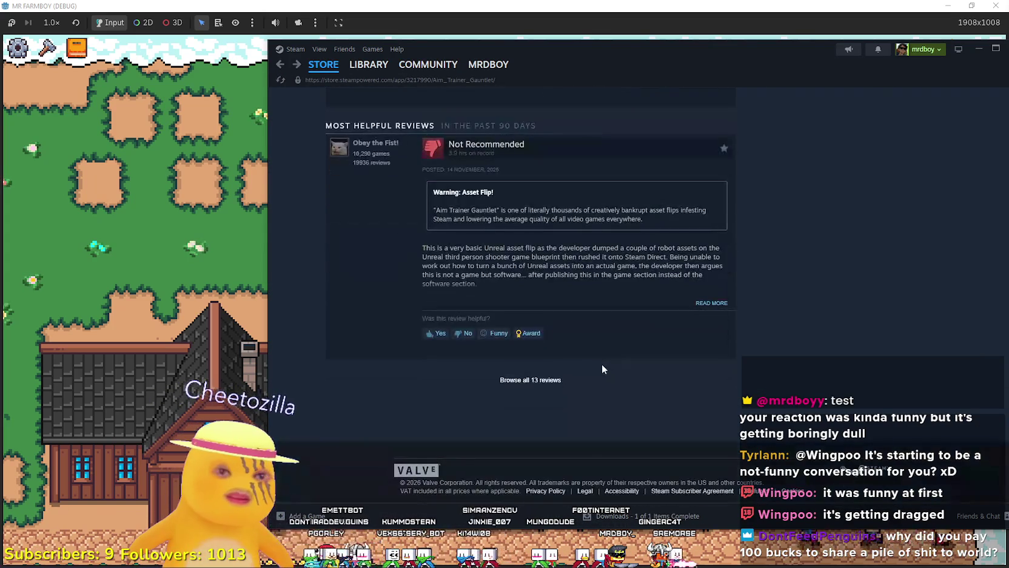
scroll(599, 367, up, 3)
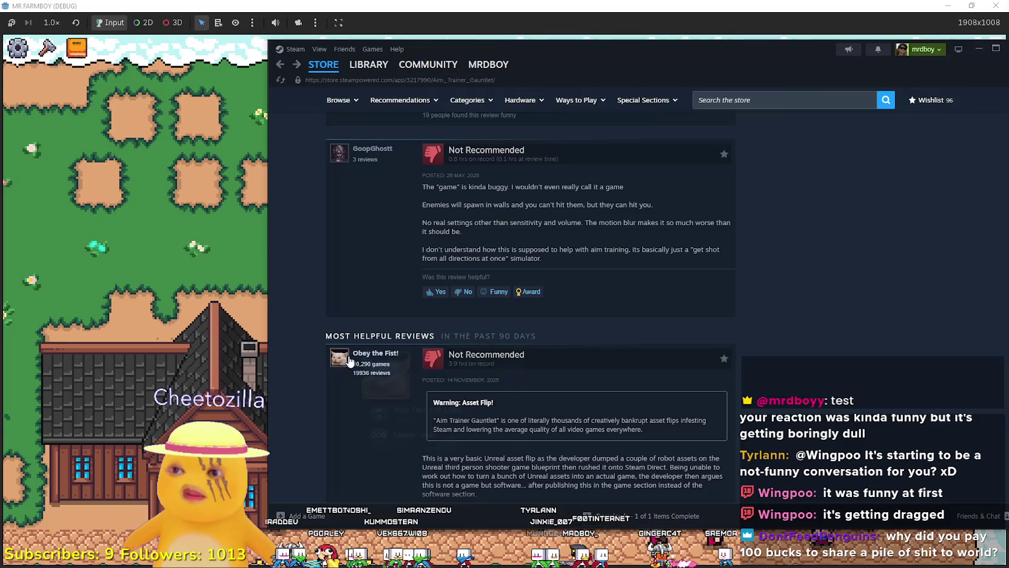
scroll(618, 374, down, 2)
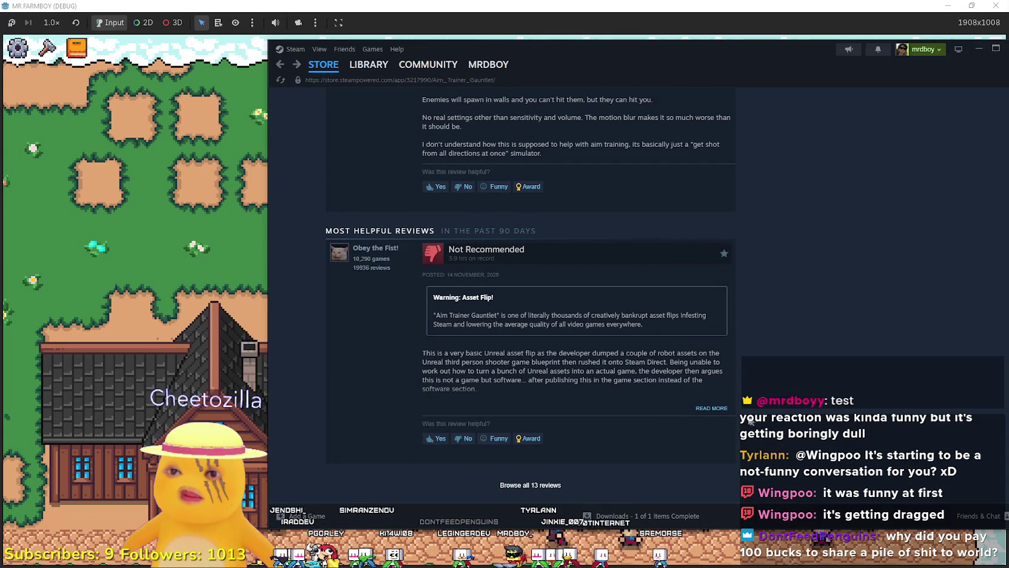
click(721, 408)
Read the asset-flip review to its verdict, then move the Steam window up and left
scroll(654, 400, down, 4)
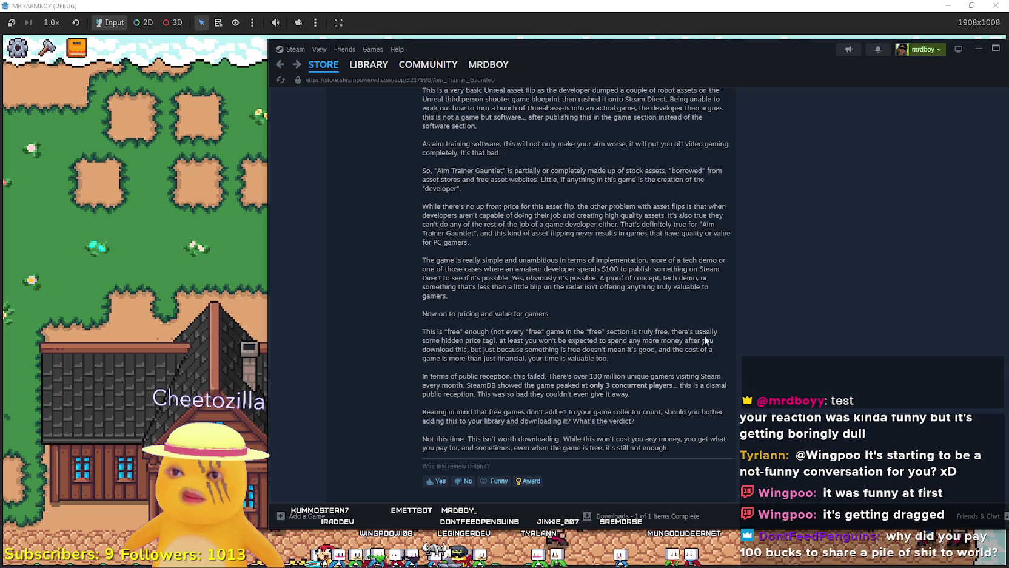
scroll(715, 366, down, 1)
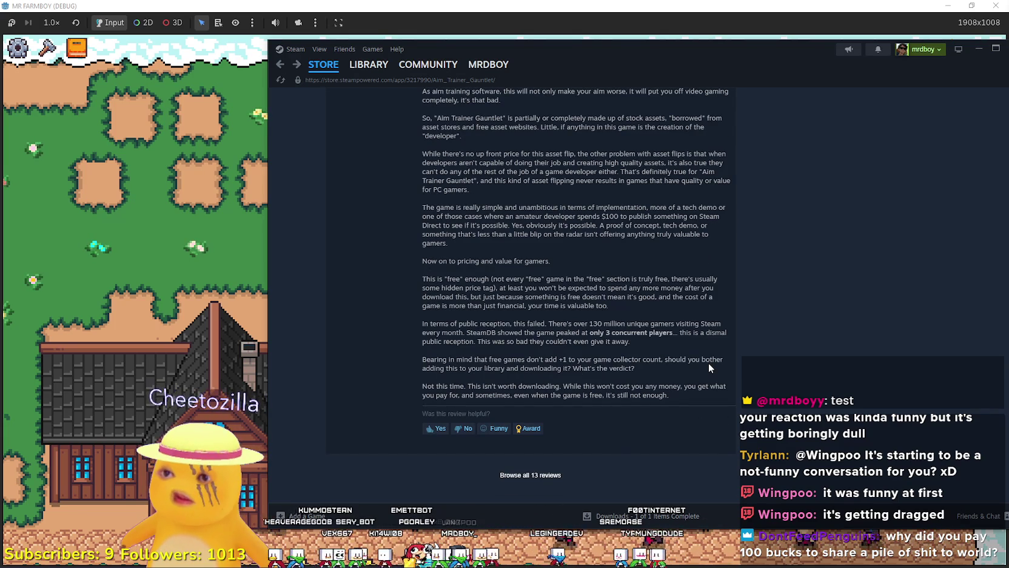
scroll(709, 364, down, 1)
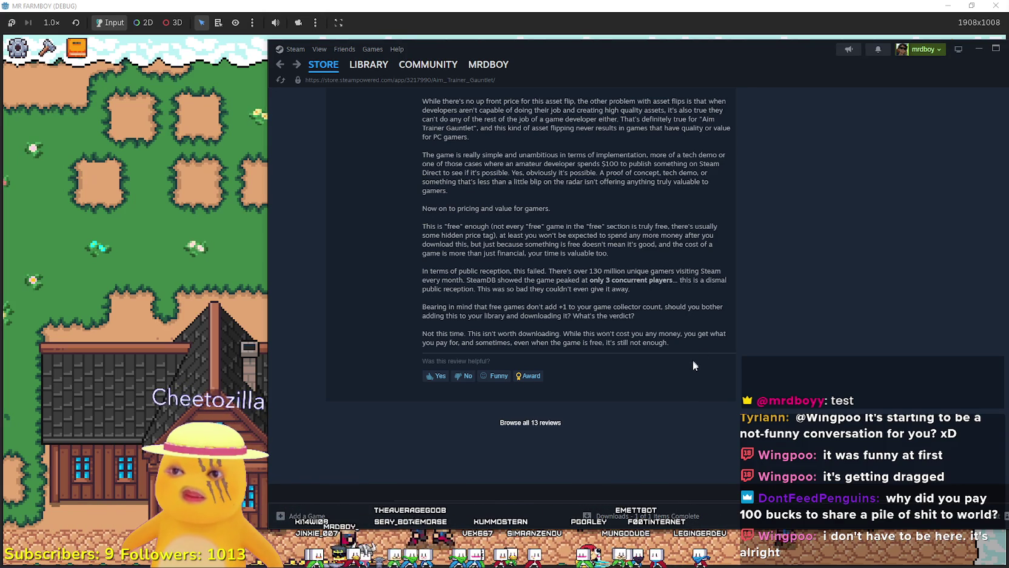
scroll(599, 348, up, 7)
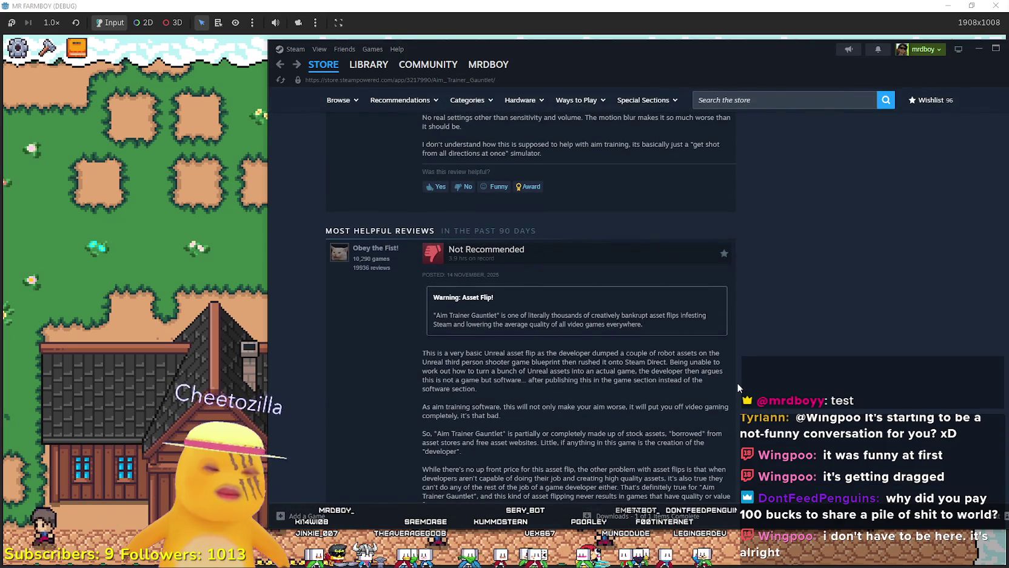
scroll(738, 382, down, 2)
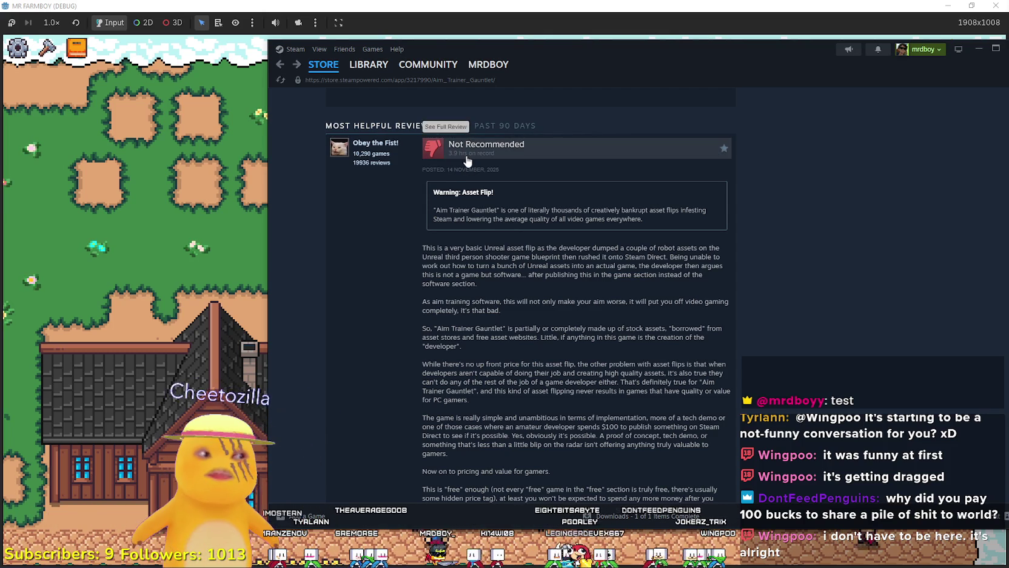
scroll(705, 332, down, 3)
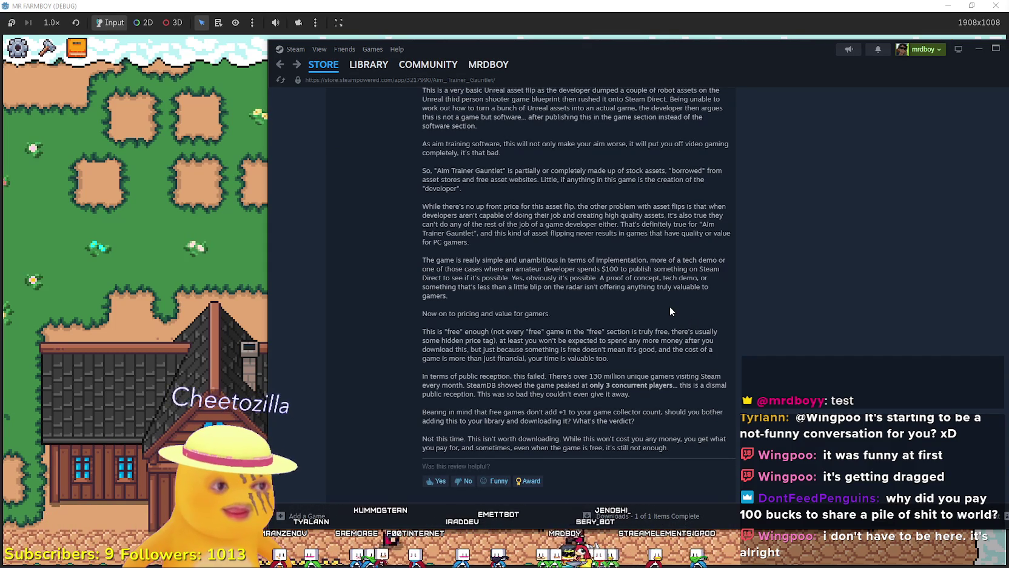
scroll(670, 311, down, 3)
scroll(530, 305, up, 3)
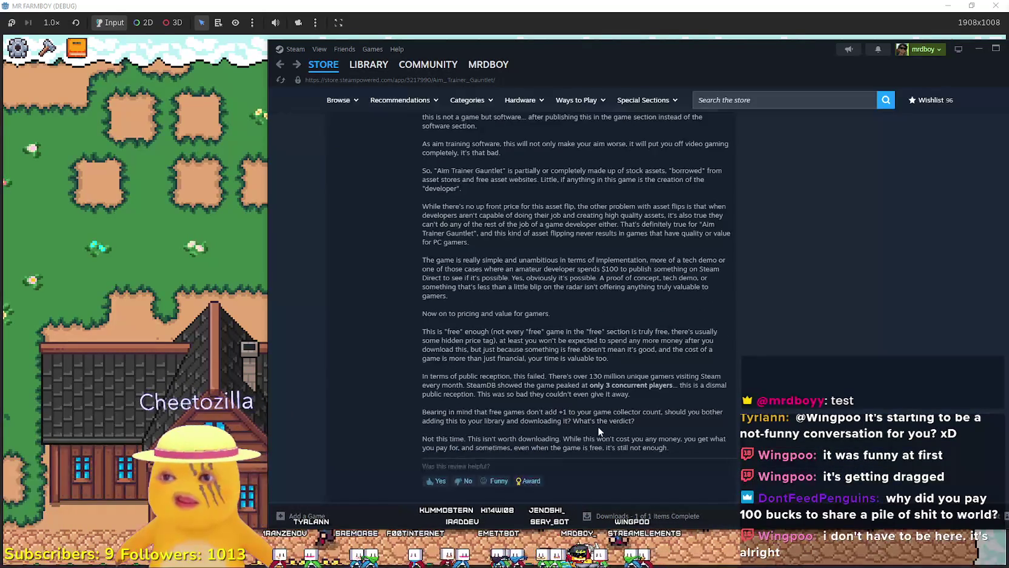
scroll(597, 427, up, 4)
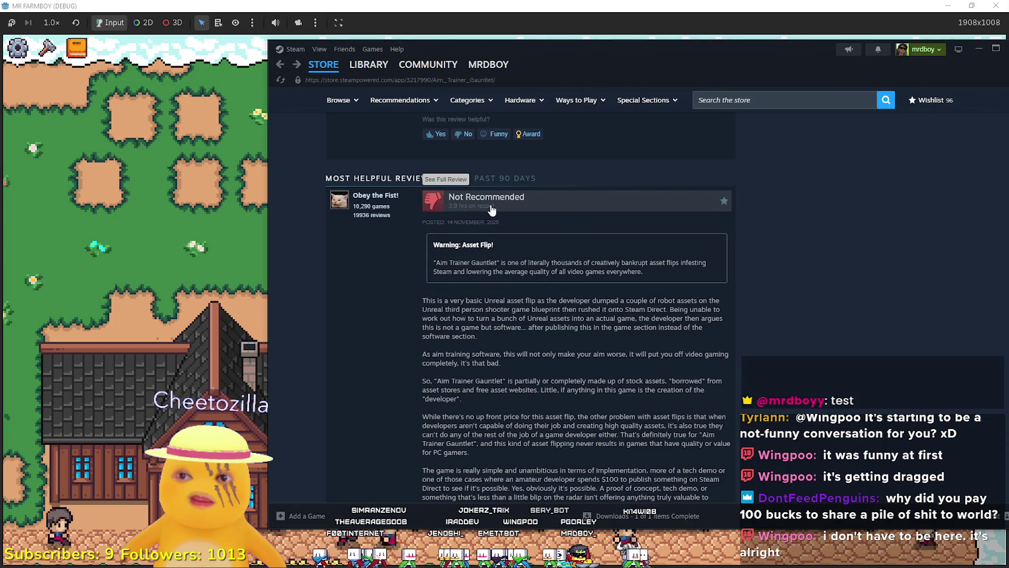
scroll(587, 359, down, 4)
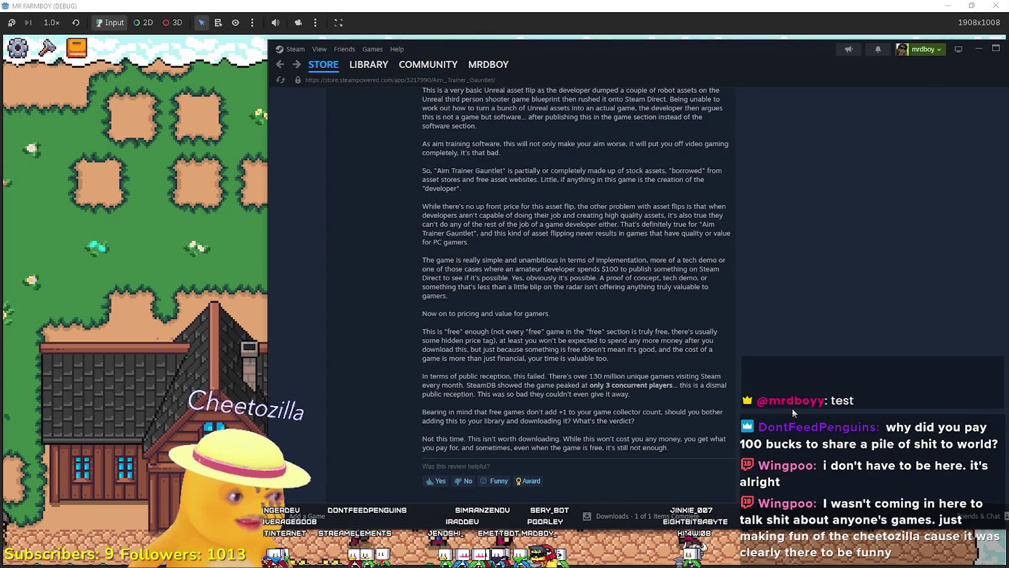
drag(709, 64, 640, 48)
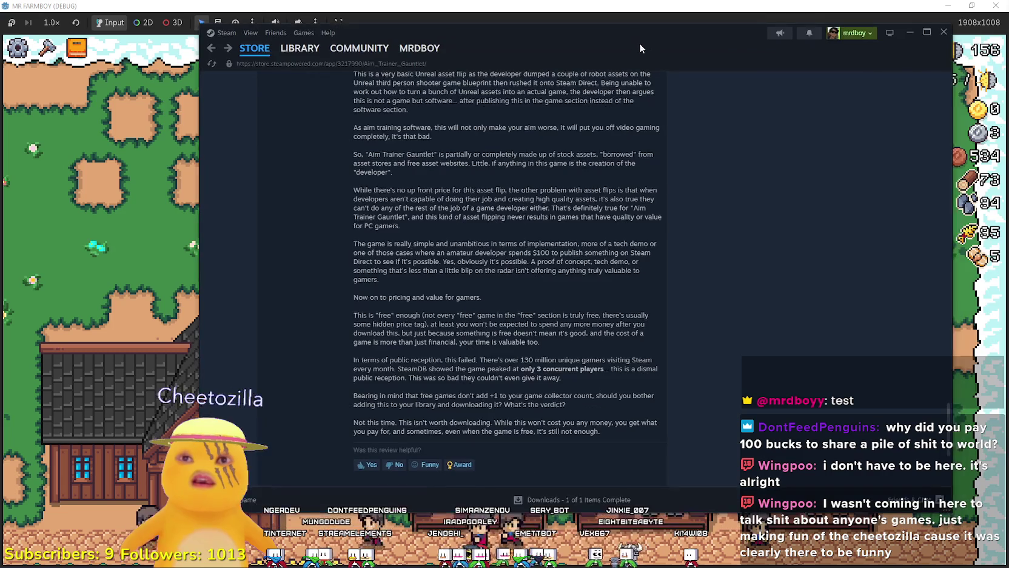
Scroll the Aim Trainer Gauntlet store page back up to the top
scroll(775, 376, up, 8)
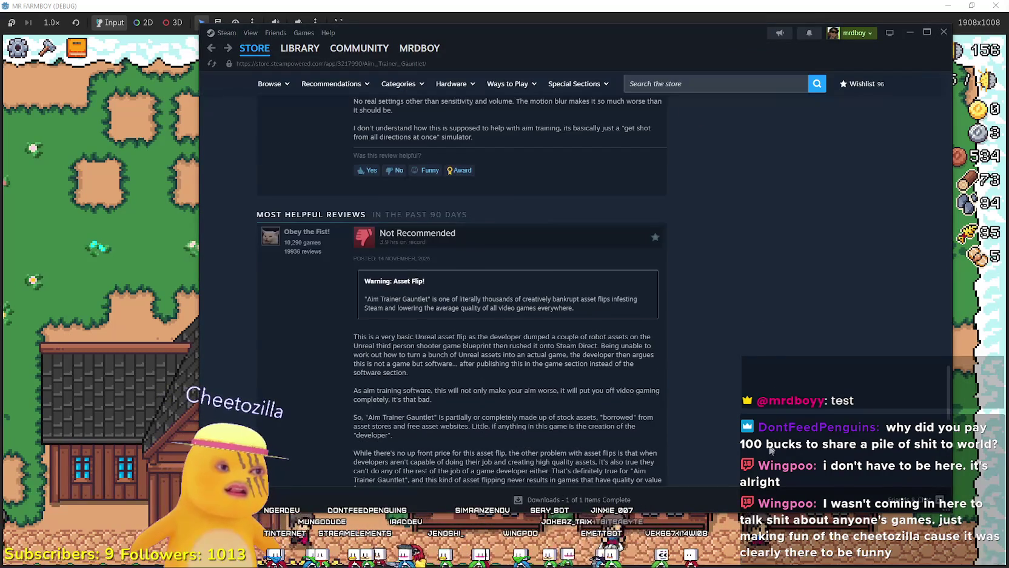
scroll(772, 451, up, 10)
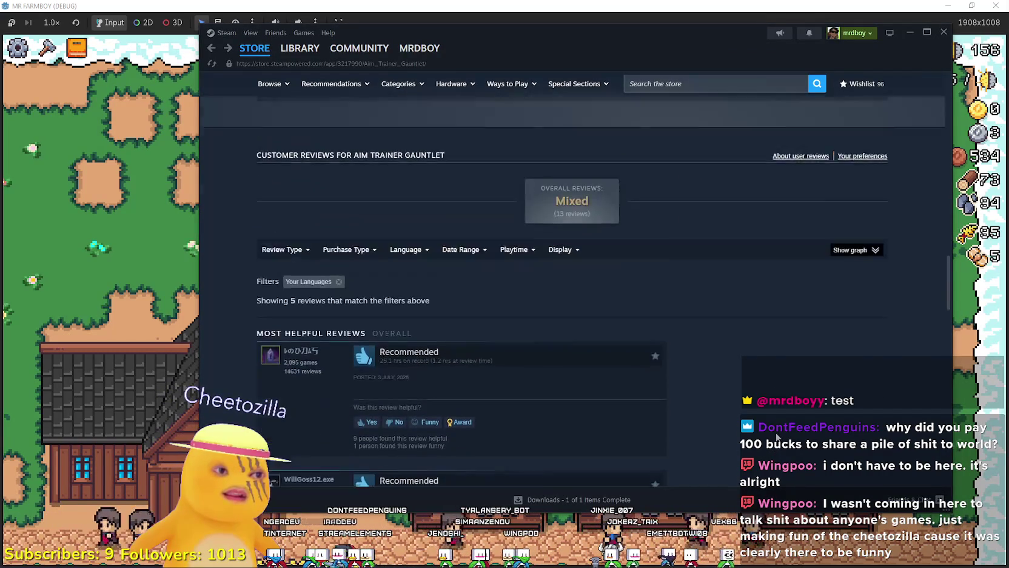
scroll(770, 433, up, 12)
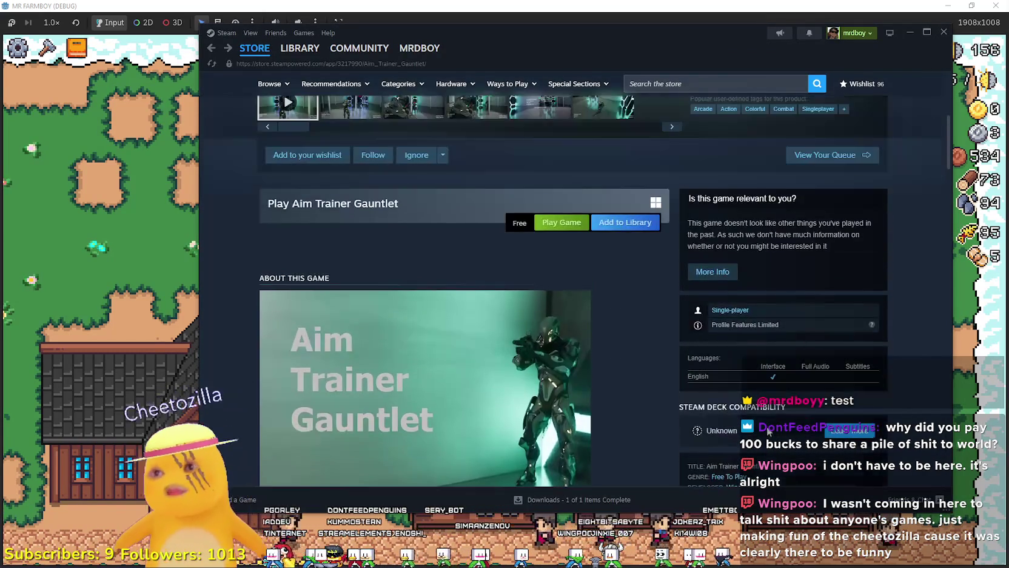
scroll(763, 431, up, 5)
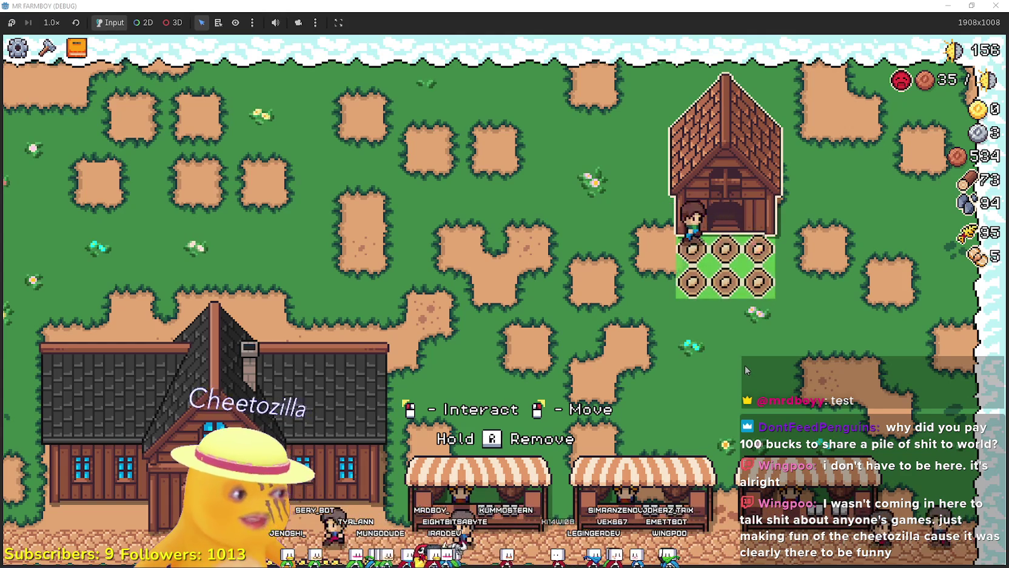
Relocate the barn to the farm's right edge
right_click(711, 377)
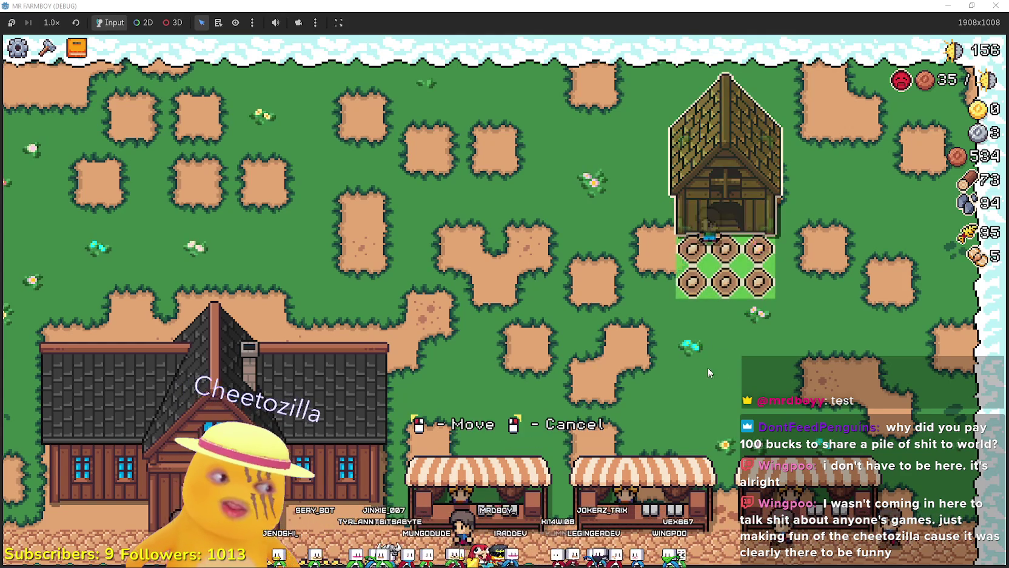
click(719, 391)
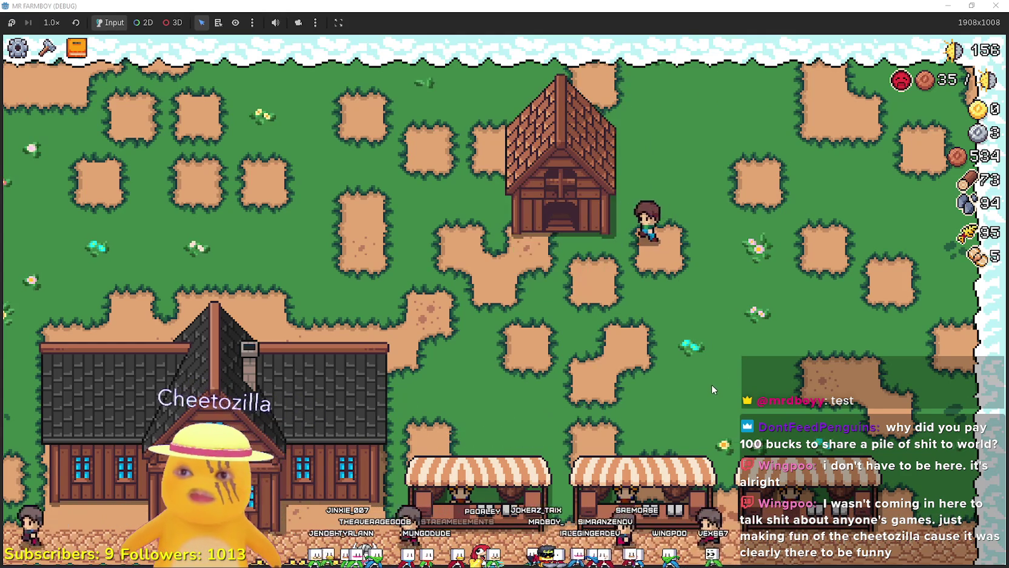
right_click(711, 384)
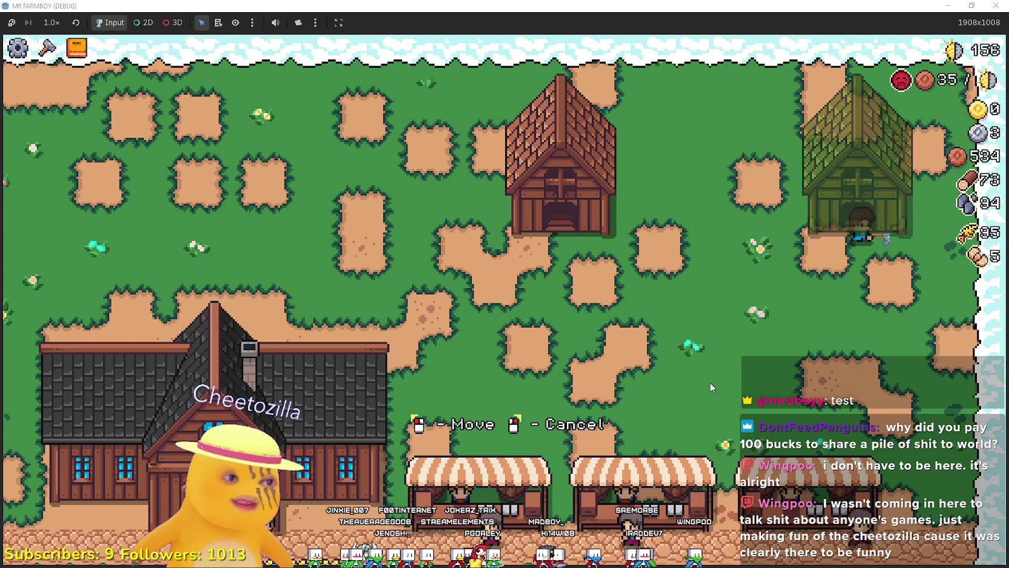
click(707, 380)
Walk to the green tomato field and harvest all its rows
key(s)
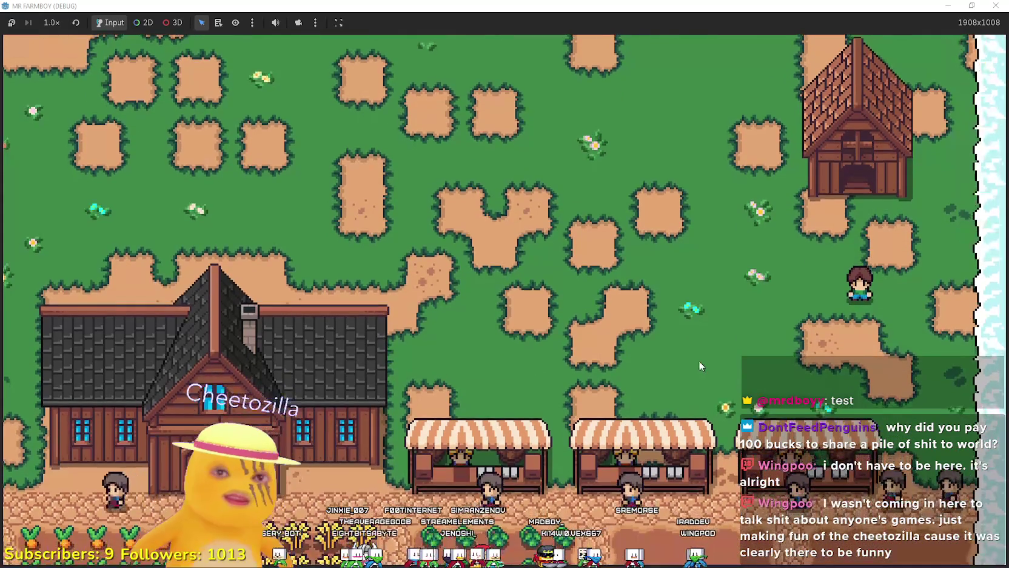
key(s)
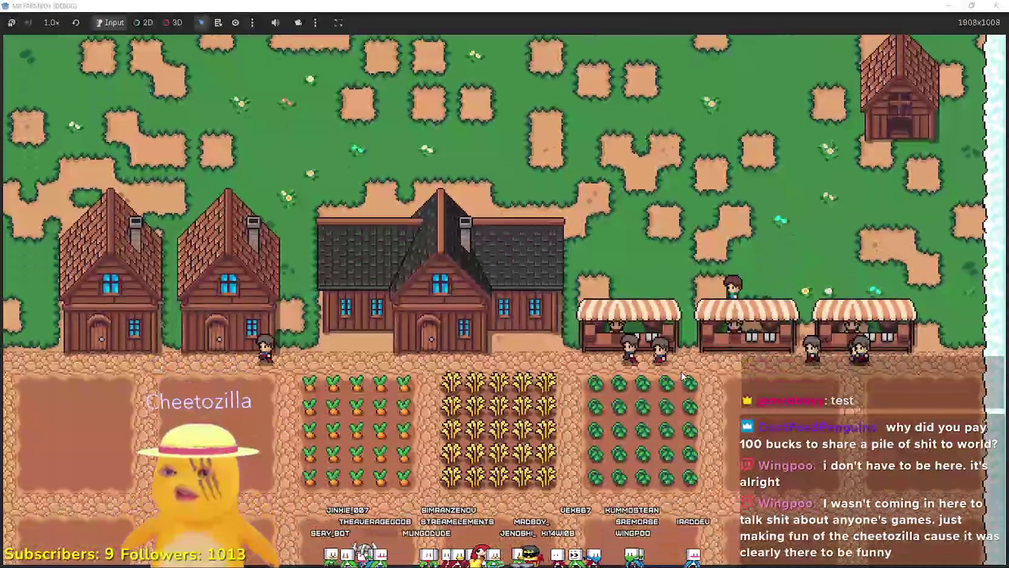
key(a)
key(e)
key(a)
key(e)
key(e)
key(e)
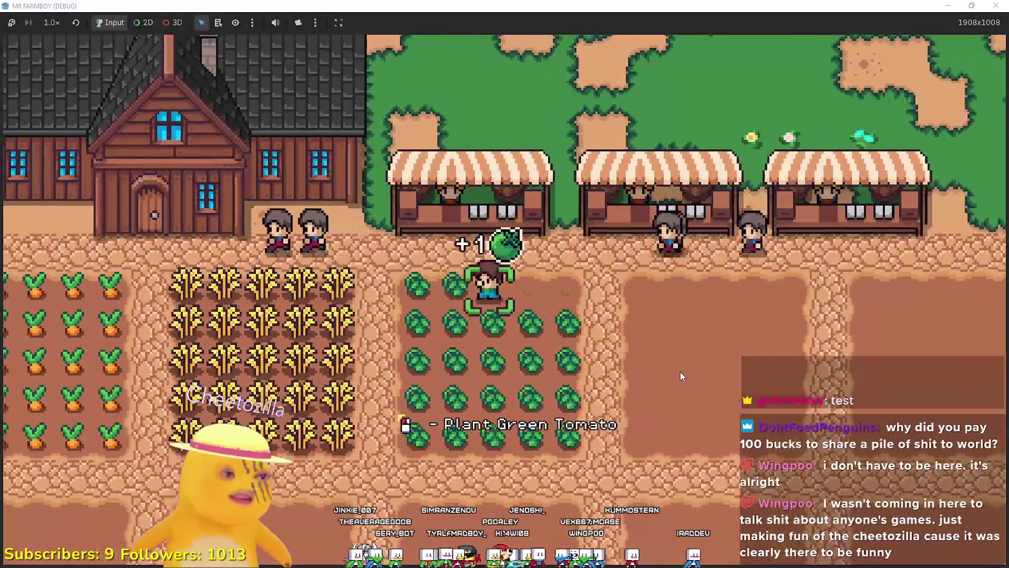
key(s)
key(e)
key(d)
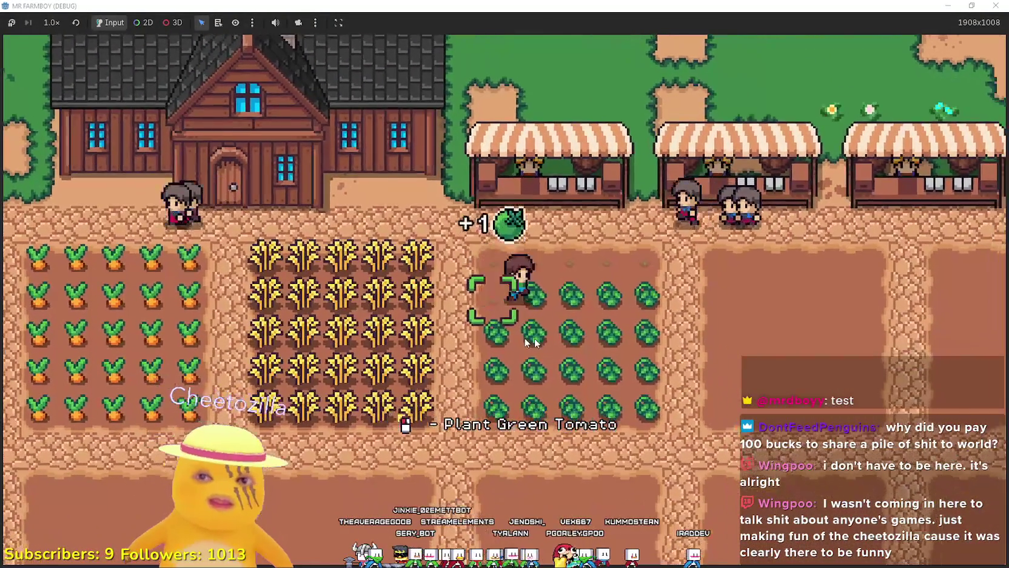
key(e)
key(e)
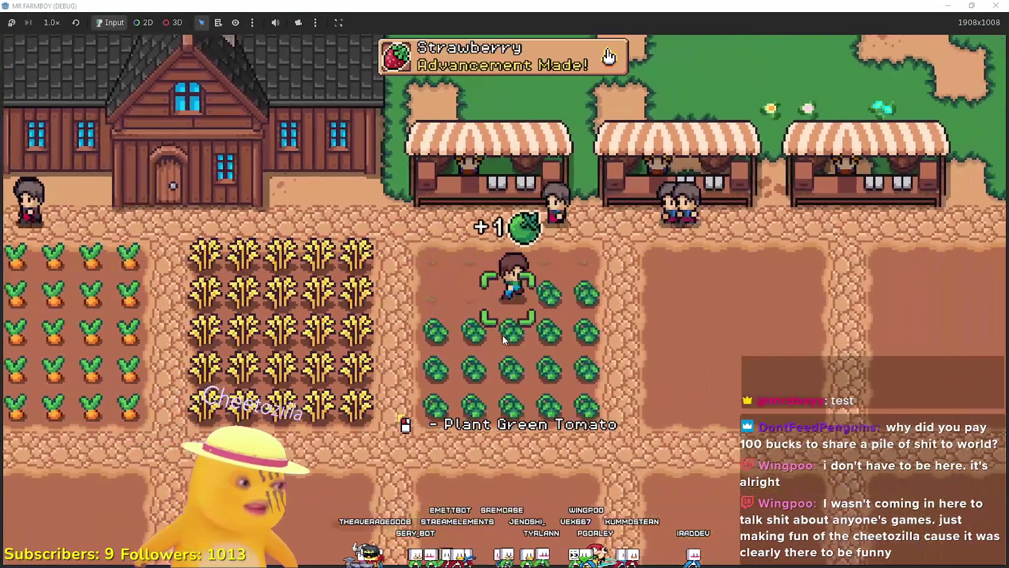
key(d)
key(e)
key(e)
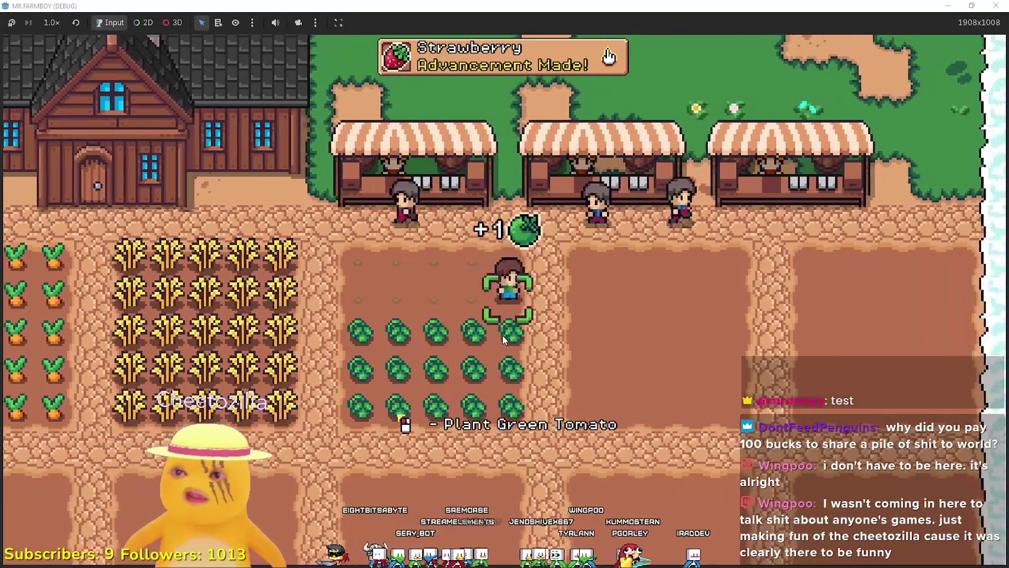
key(s)
key(e)
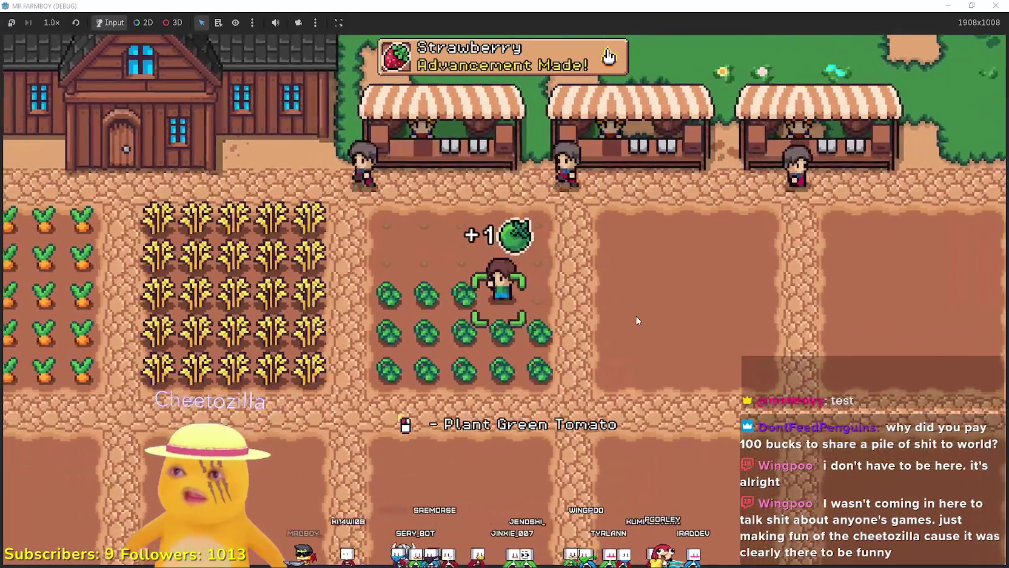
key(a)
key(e)
key(e)
key(e)
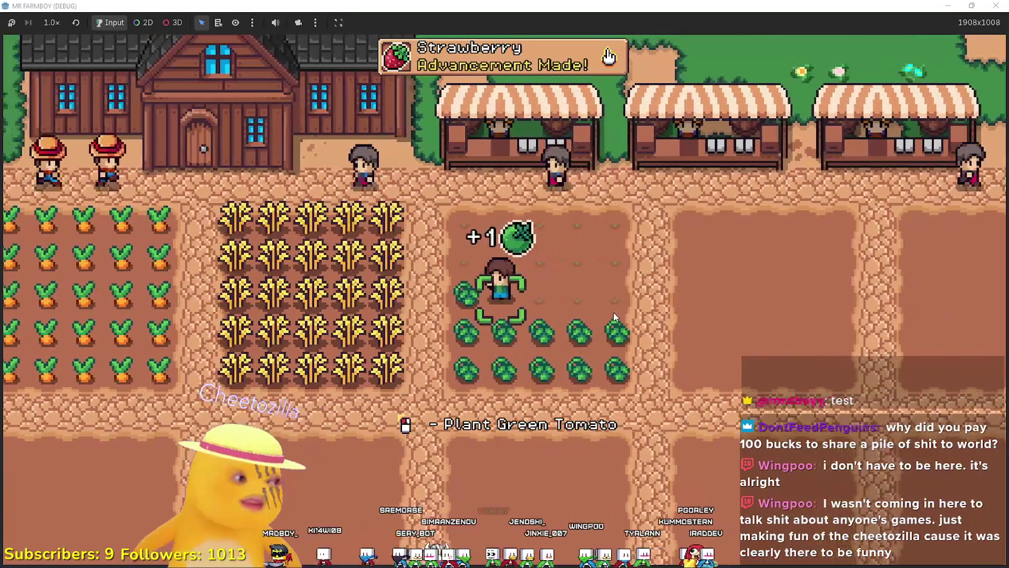
key(w)
Harvest the wheat plants along the wheat rows
key(a)
key(e)
key(e)
key(e)
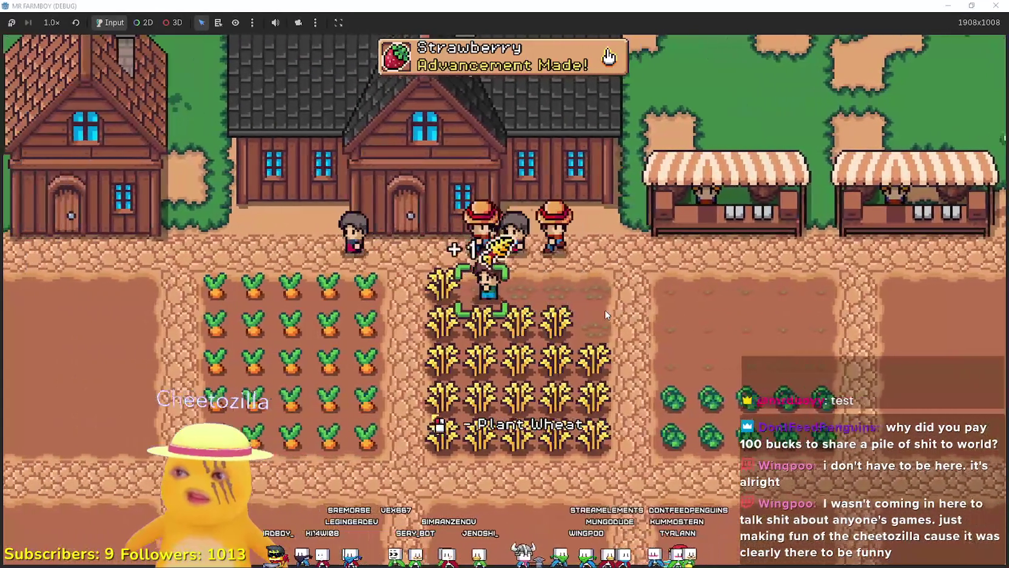
key(a)
key(e)
key(s)
key(e)
key(e)
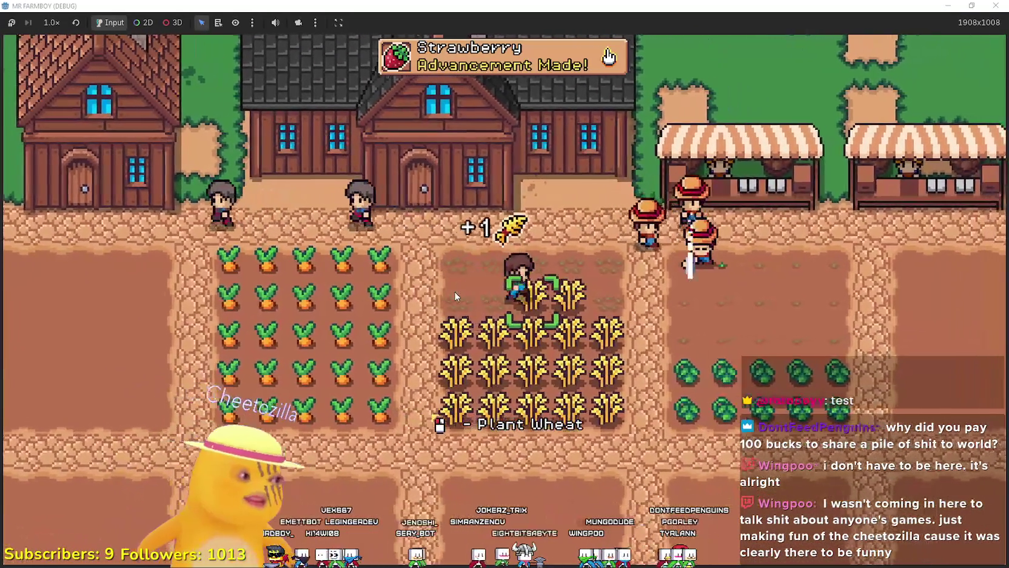
key(e)
key(e)
key(a)
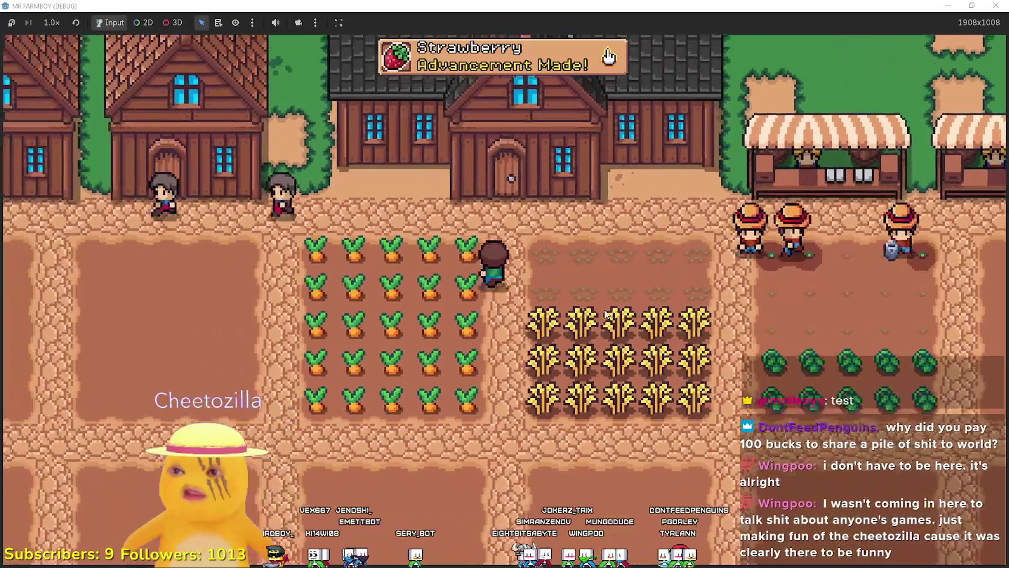
Harvest the carrot field, walk back right, and check the advancements window
key(e)
key(a)
key(e)
key(e)
key(e)
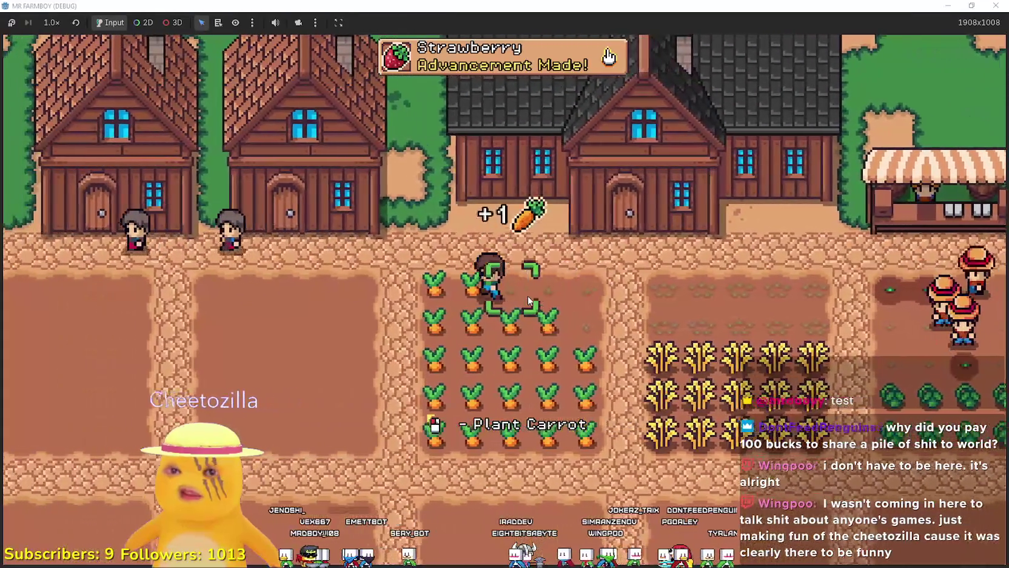
key(s)
key(e)
key(e)
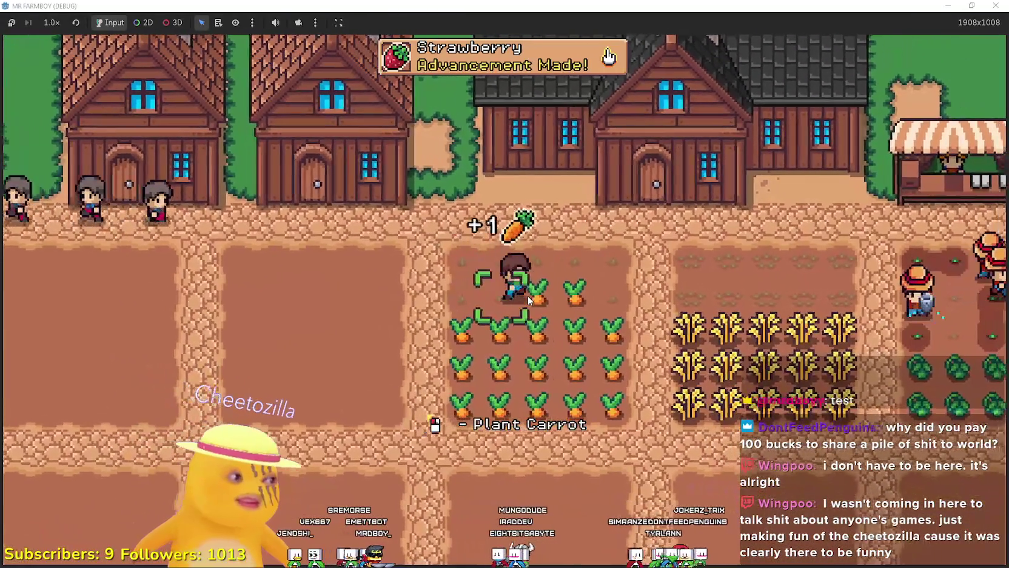
key(e)
key(w)
key(d)
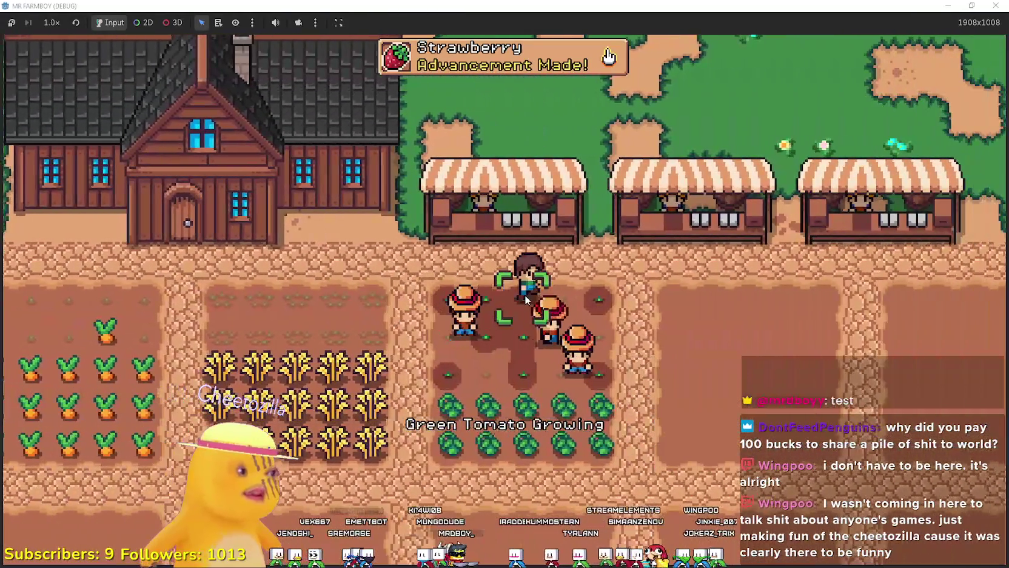
key(s)
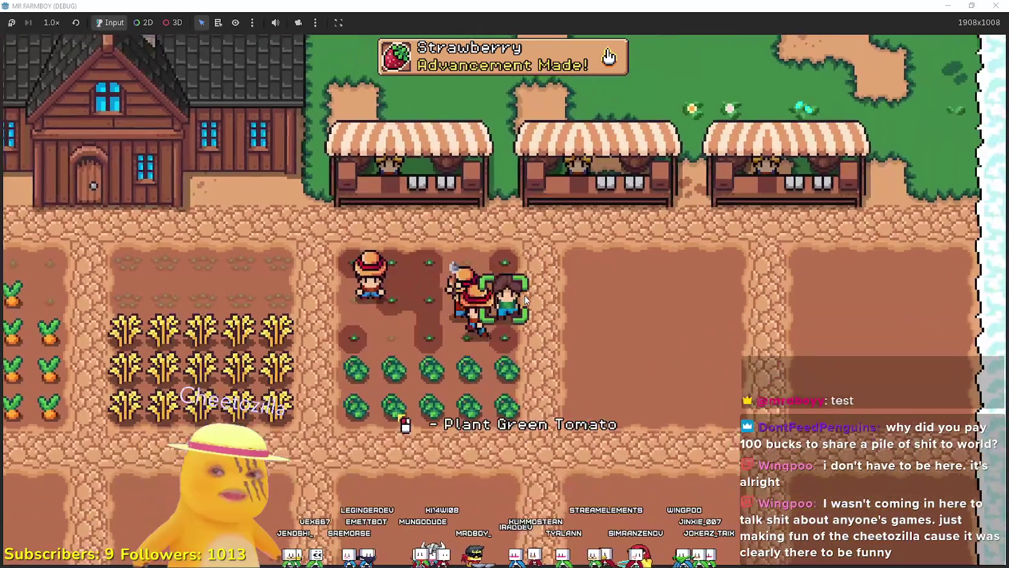
key(Tab)
key(Escape)
Select strawberry seeds and plant the first tiles of the empty plot
key(c)
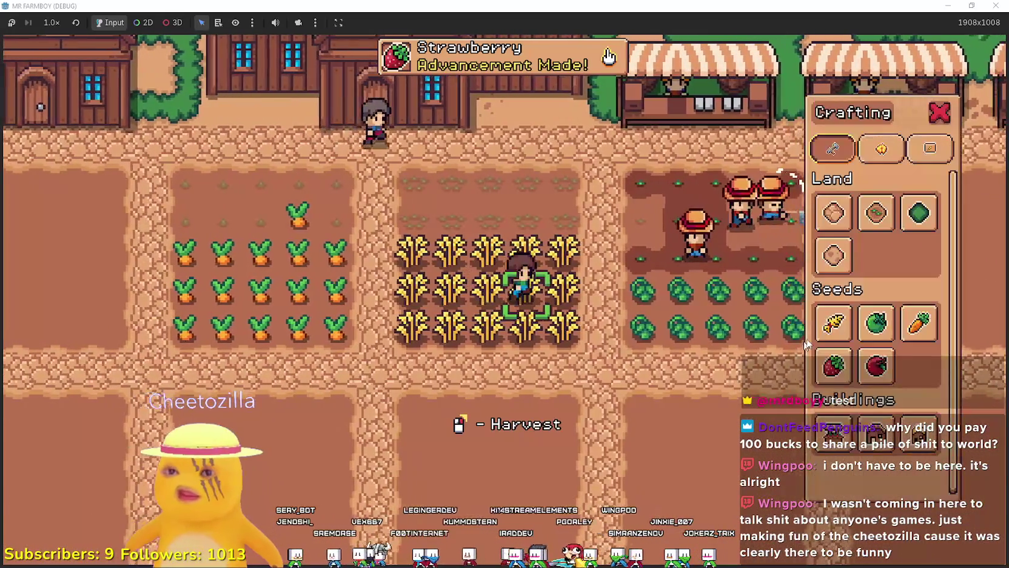
key(d)
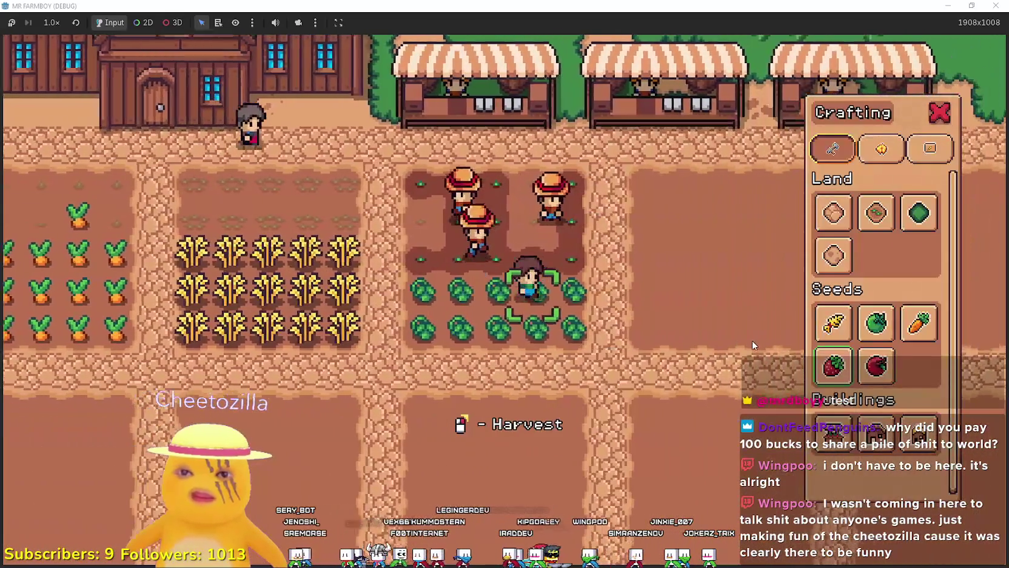
scroll(714, 324, down, 2)
key(w)
key(d)
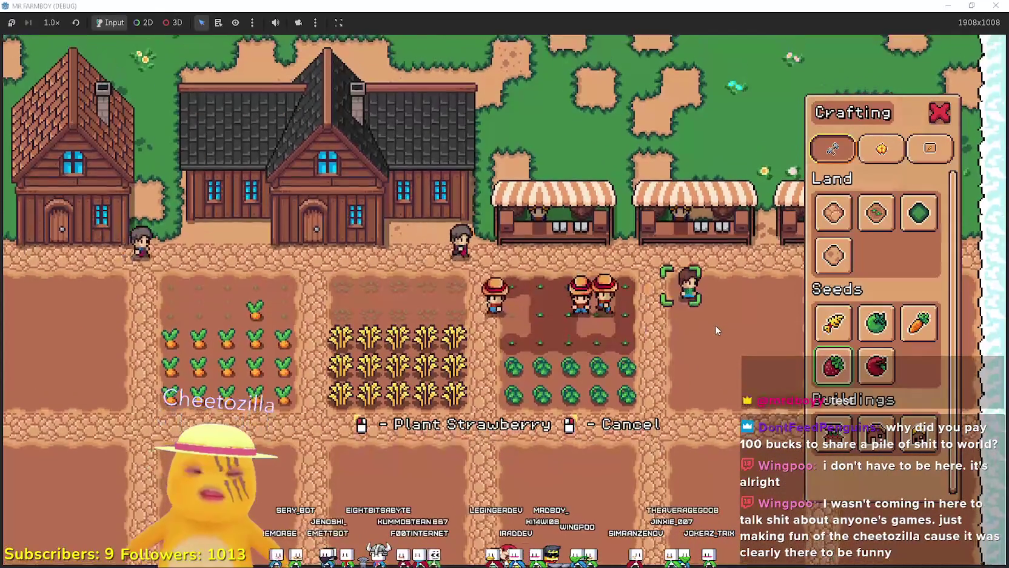
click(715, 325)
click(701, 328)
scroll(687, 328, up, 3)
click(687, 328)
Plant strawberry seeds along the first row
key(d)
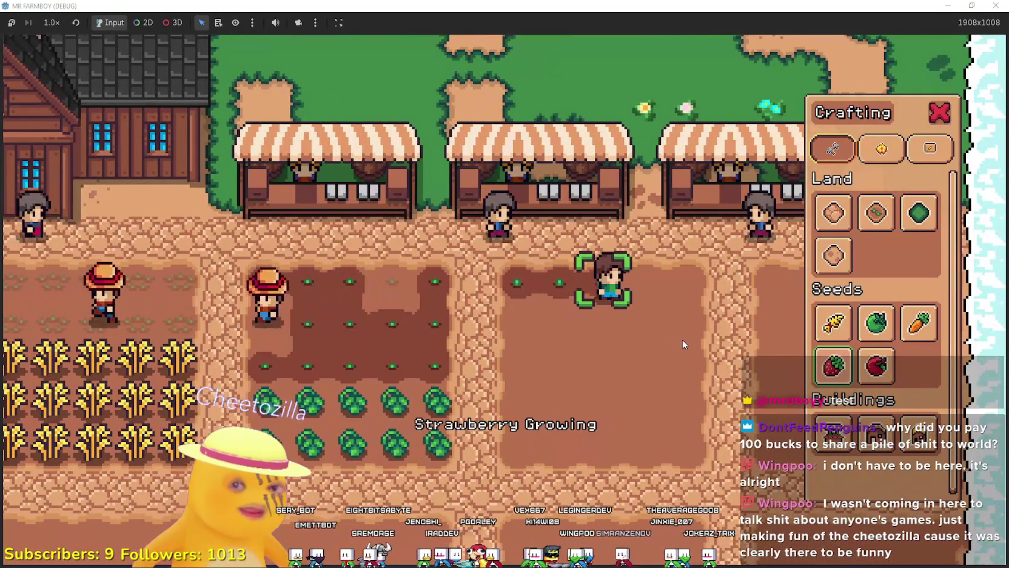
click(683, 341)
key(d)
click(683, 338)
Plant strawberry seeds across the second row, including its last tile
key(s)
click(686, 338)
key(a)
click(685, 337)
key(a)
click(685, 337)
key(a)
click(686, 335)
key(a)
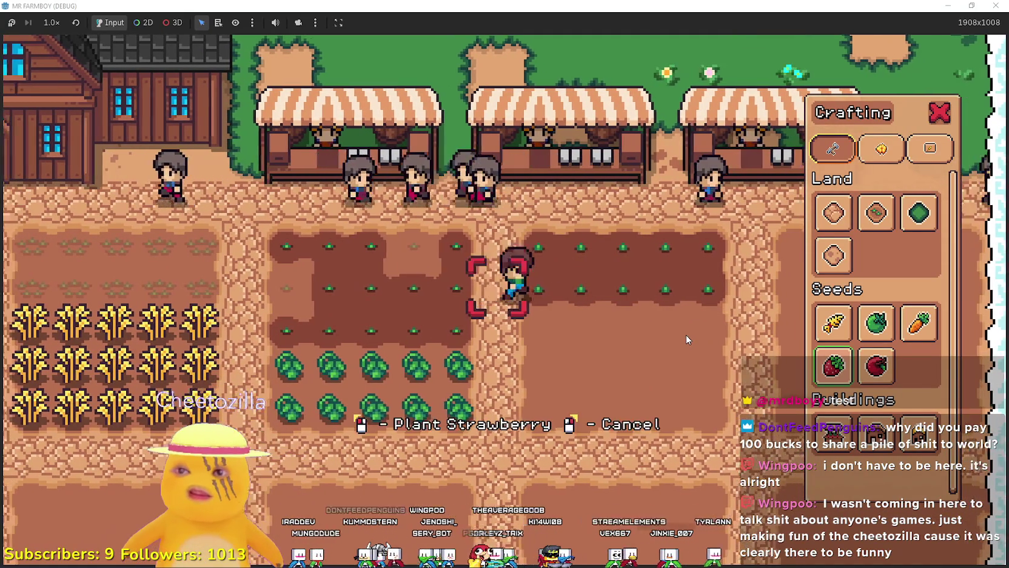
key(d)
click(686, 335)
Plant strawberries along the third row
key(s)
key(d)
click(585, 276)
scroll(600, 278, up, 2)
key(d)
click(621, 278)
key(d)
click(587, 265)
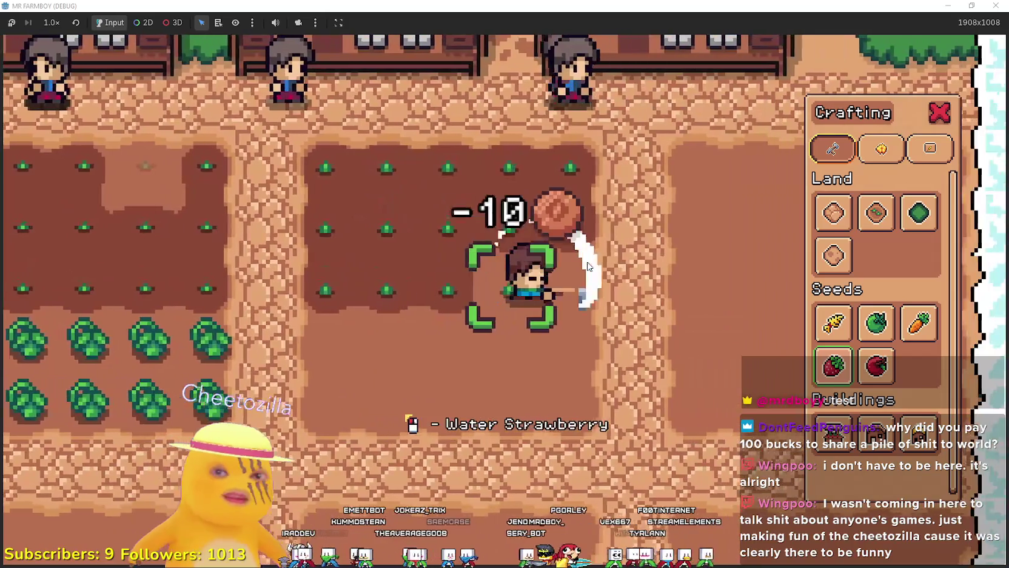
Water the new strawberry seedlings and plant the fourth row
key(d)
click(587, 265)
key(s)
click(587, 265)
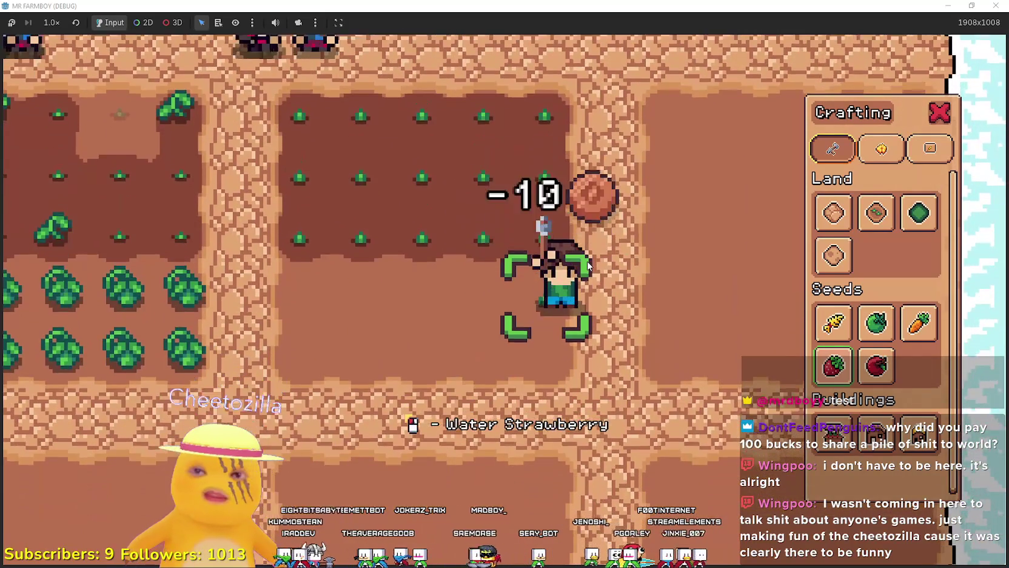
key(a)
click(587, 262)
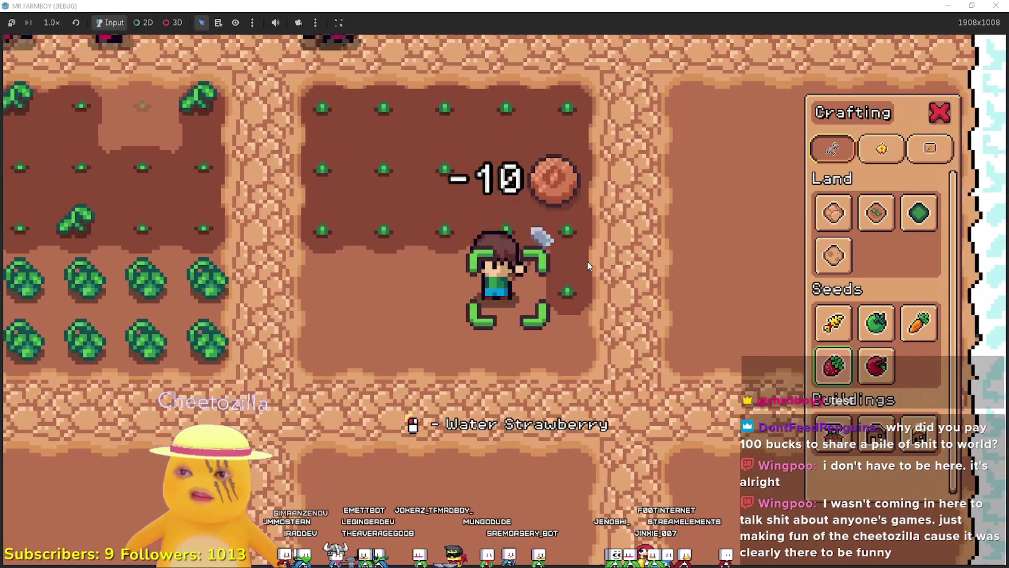
key(a)
click(571, 235)
scroll(572, 231, down, 2)
scroll(567, 227, up, 3)
Plant the remaining strawberry tiles and water the seedlings
key(a)
click(567, 226)
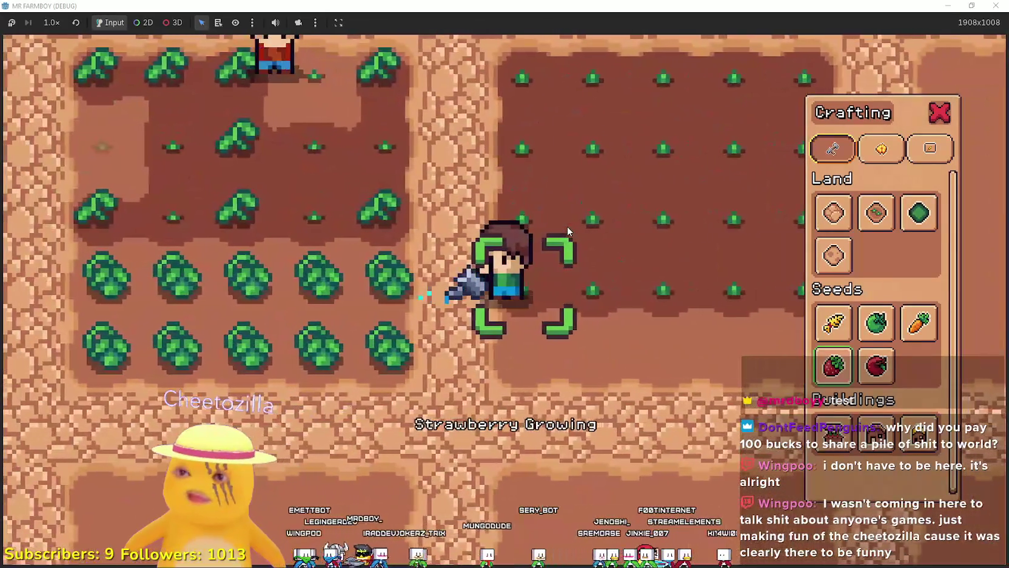
key(s)
click(567, 224)
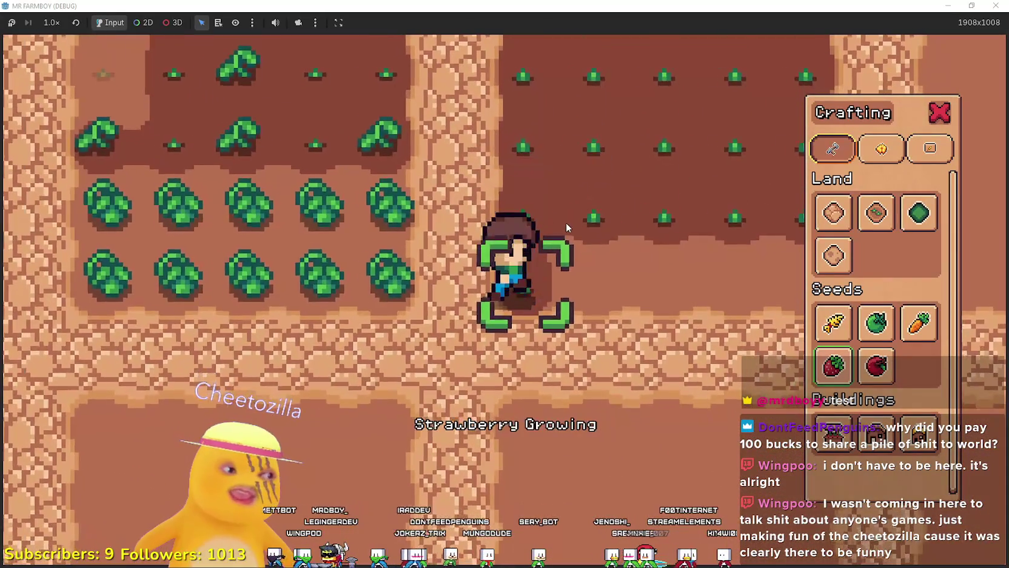
key(d)
click(565, 222)
key(d)
click(541, 221)
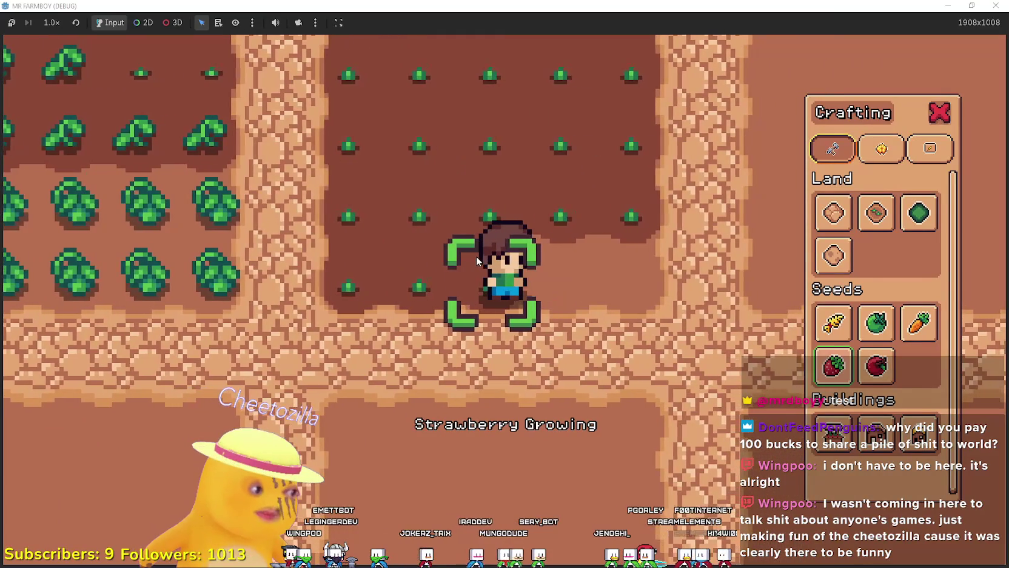
key(d)
click(477, 256)
key(d)
click(475, 252)
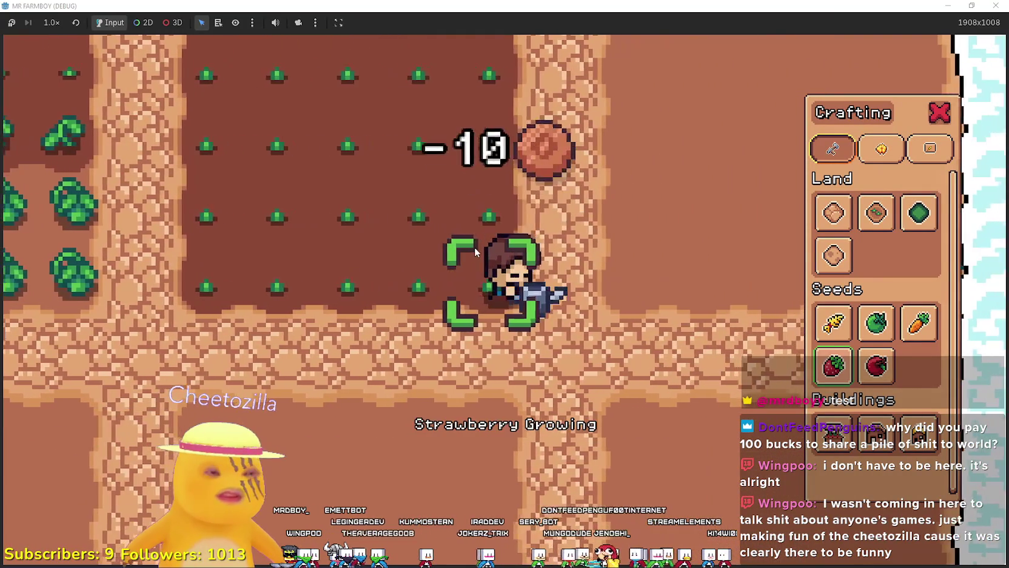
Walk left to the wheat plot, harvest along its row, and switch back to Steam
key(s)
key(a)
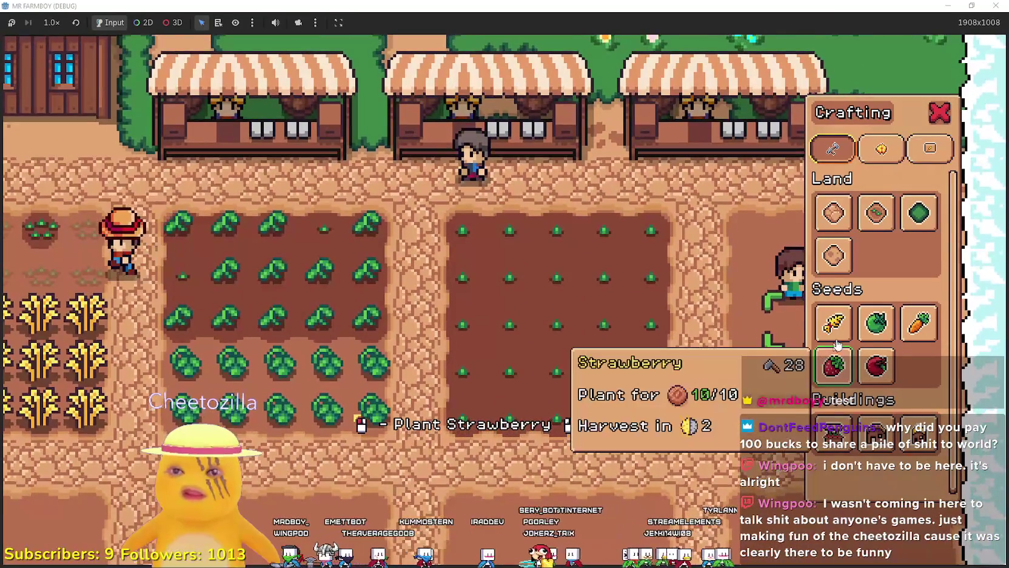
key(Escape)
key(c)
key(Escape)
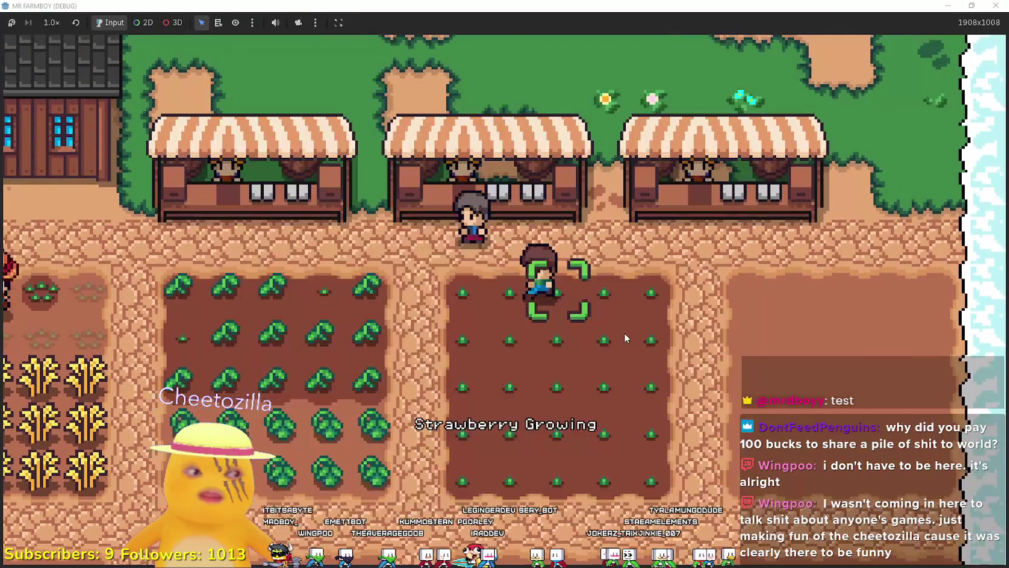
key(a)
key(a)
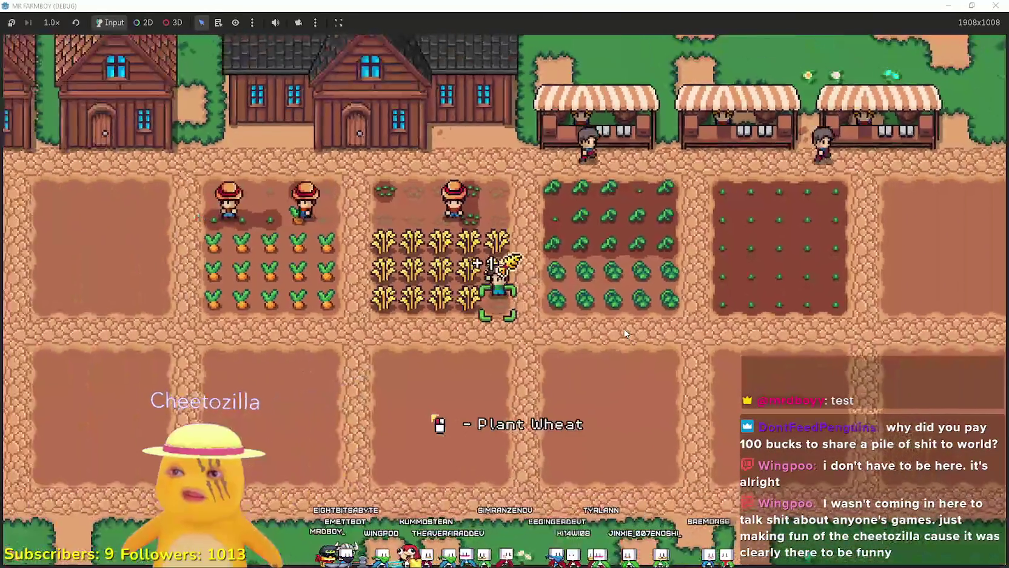
scroll(622, 331, up, 3)
key(a)
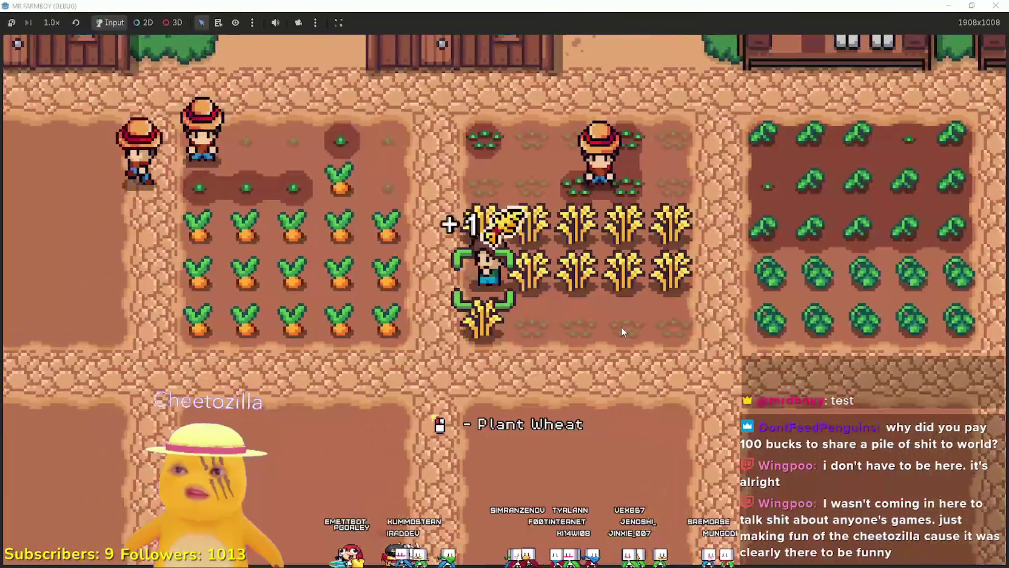
key(d)
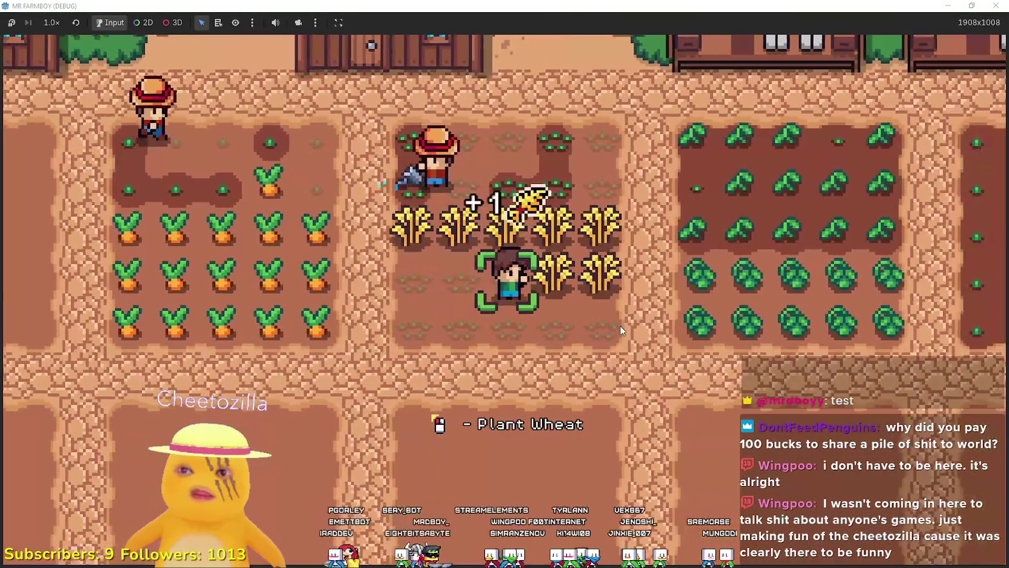
key(alt+Tab)
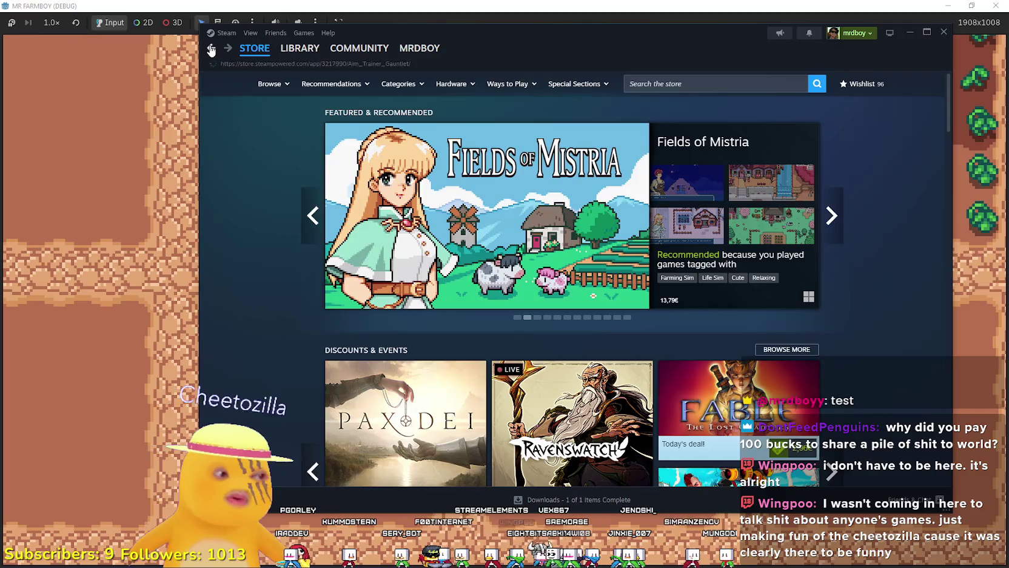
click(211, 48)
scroll(471, 411, down, 20)
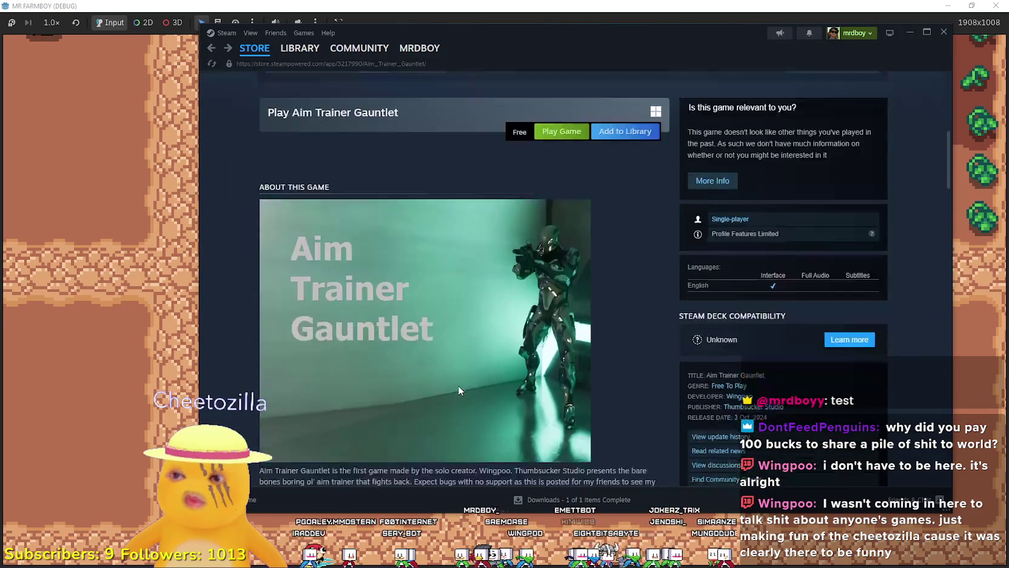
scroll(454, 376, down, 3)
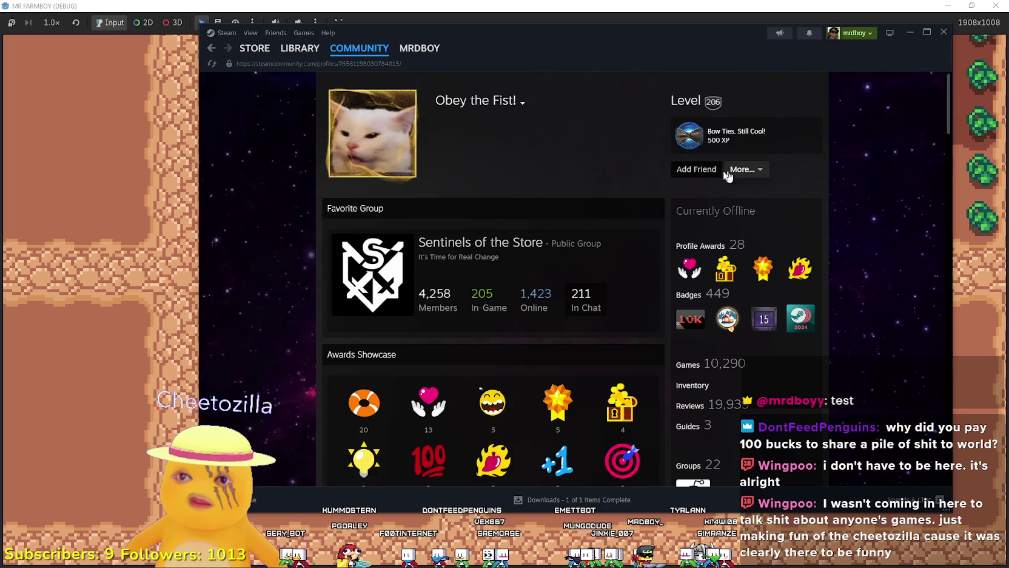
click(762, 173)
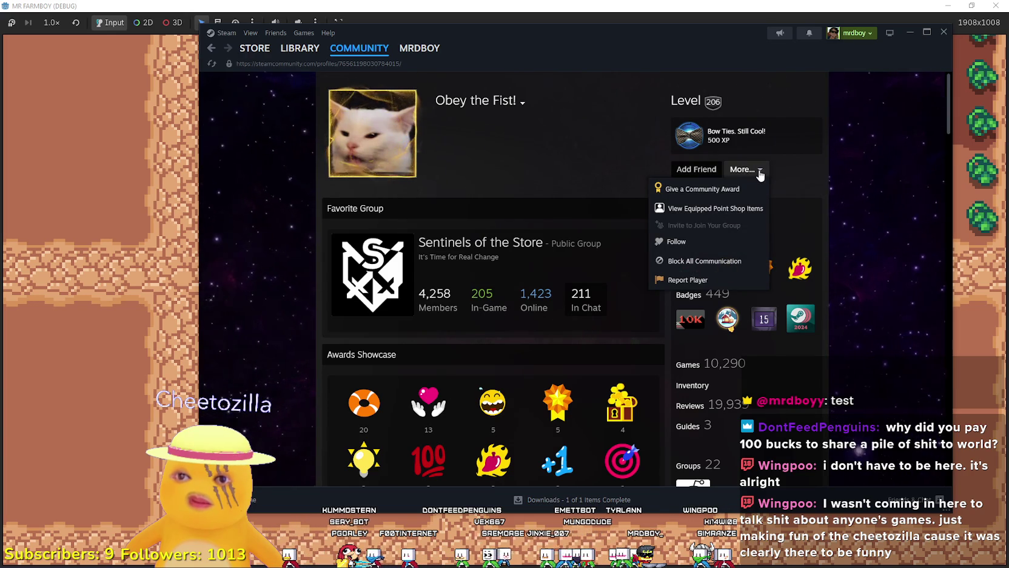
scroll(796, 225, down, 5)
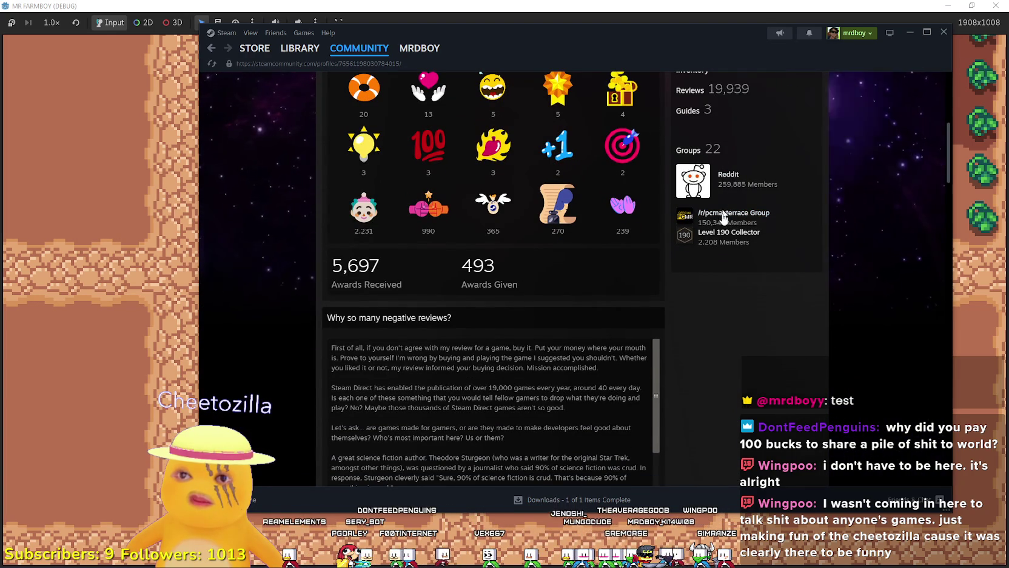
scroll(643, 418, down, 5)
scroll(733, 411, down, 7)
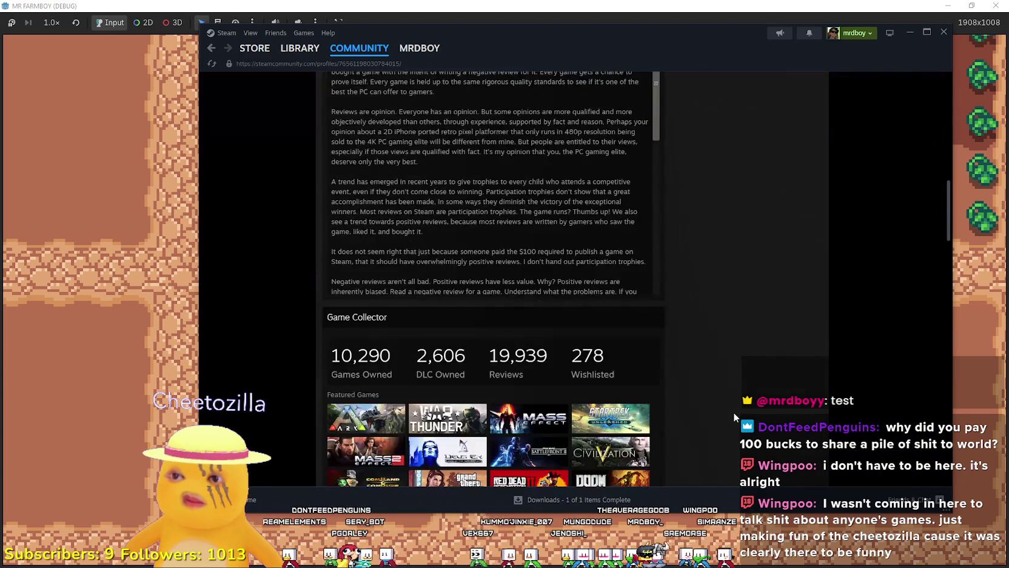
scroll(732, 411, down, 7)
scroll(726, 413, up, 10)
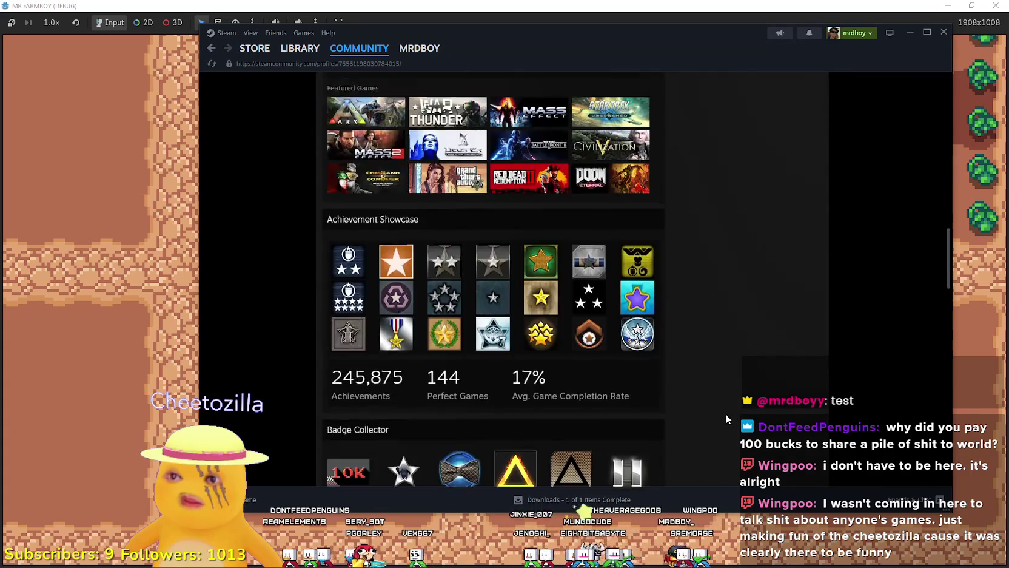
scroll(726, 411, up, 10)
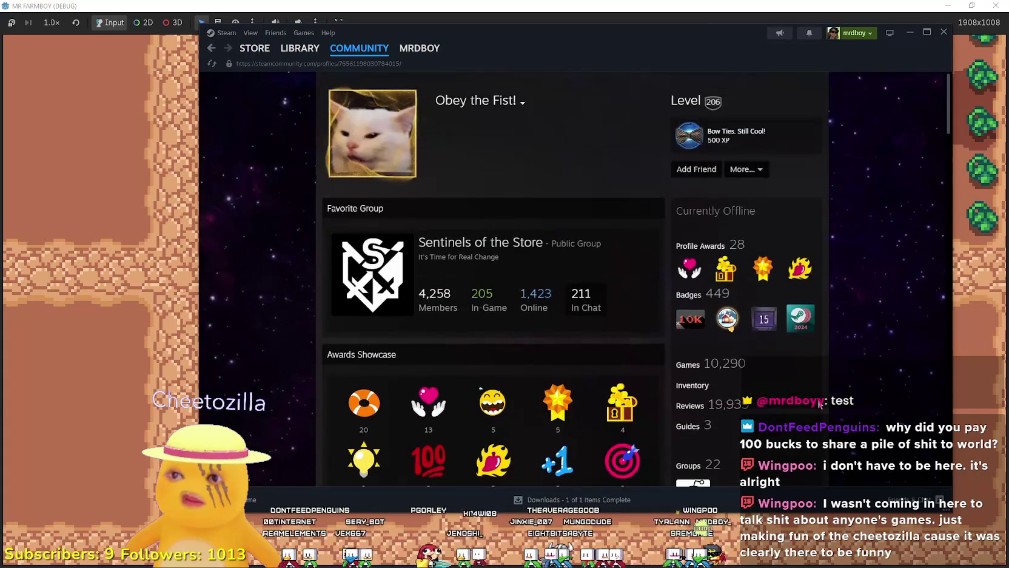
click(523, 104)
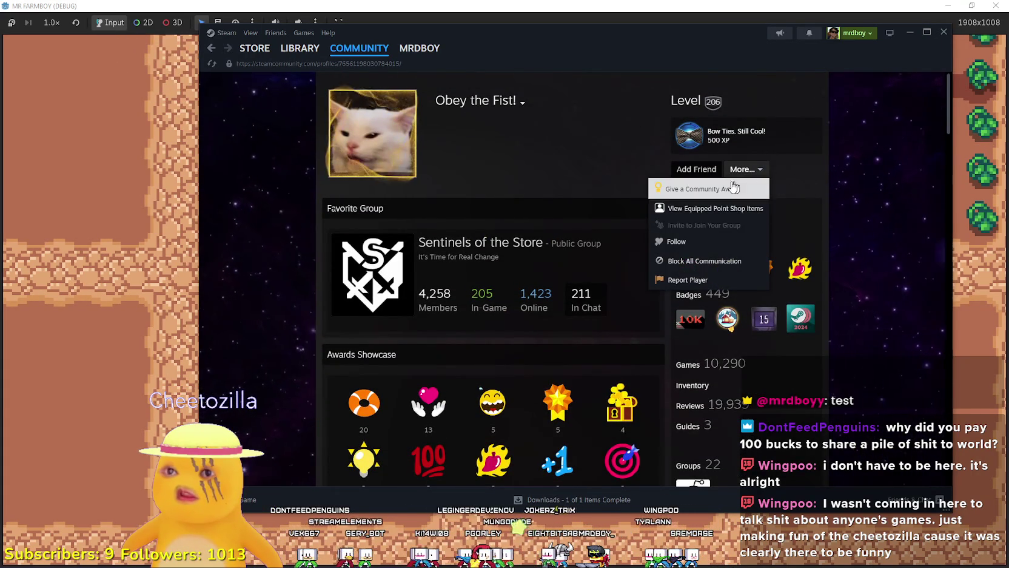
click(570, 117)
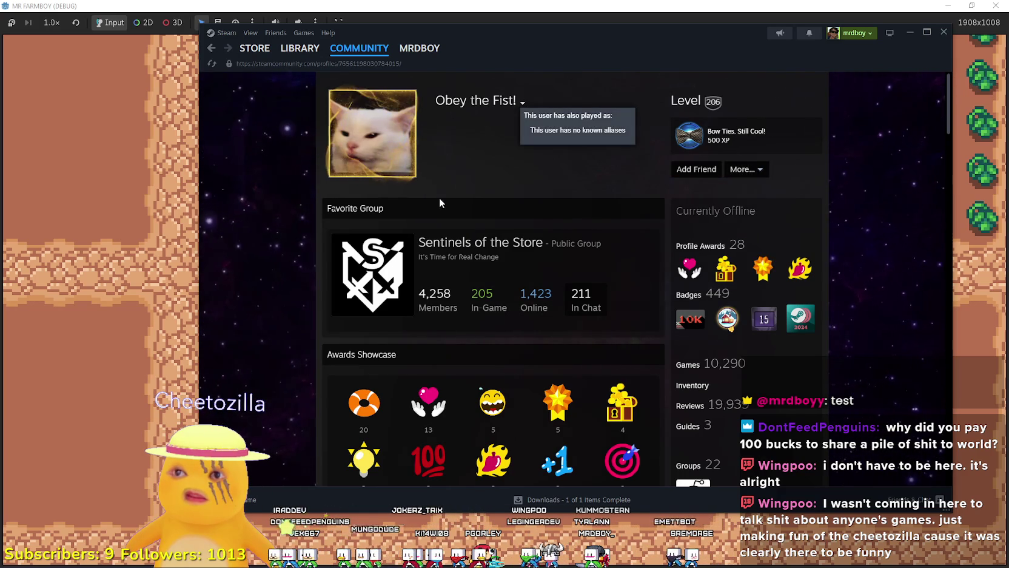
scroll(487, 162, down, 15)
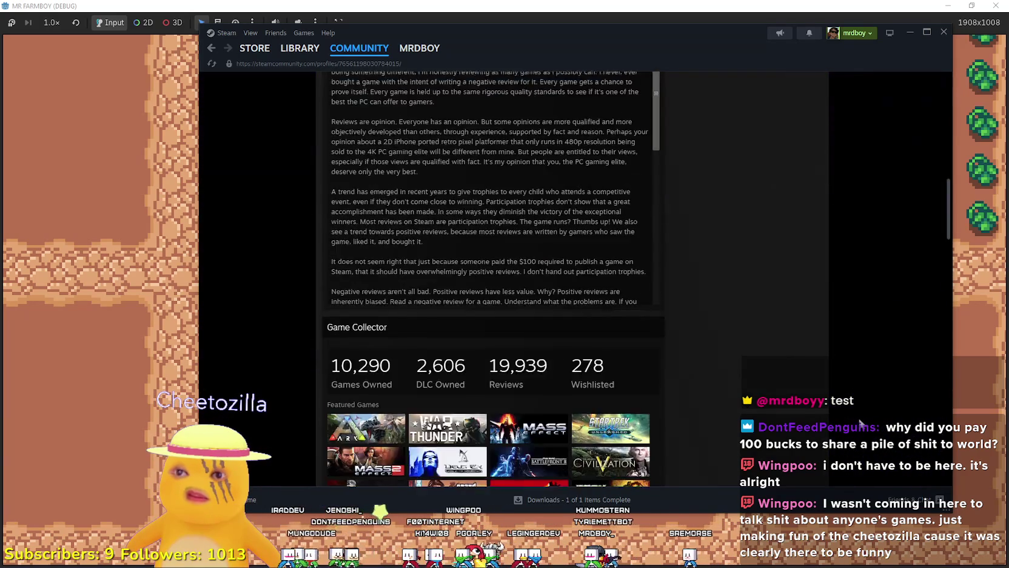
scroll(852, 409, down, 15)
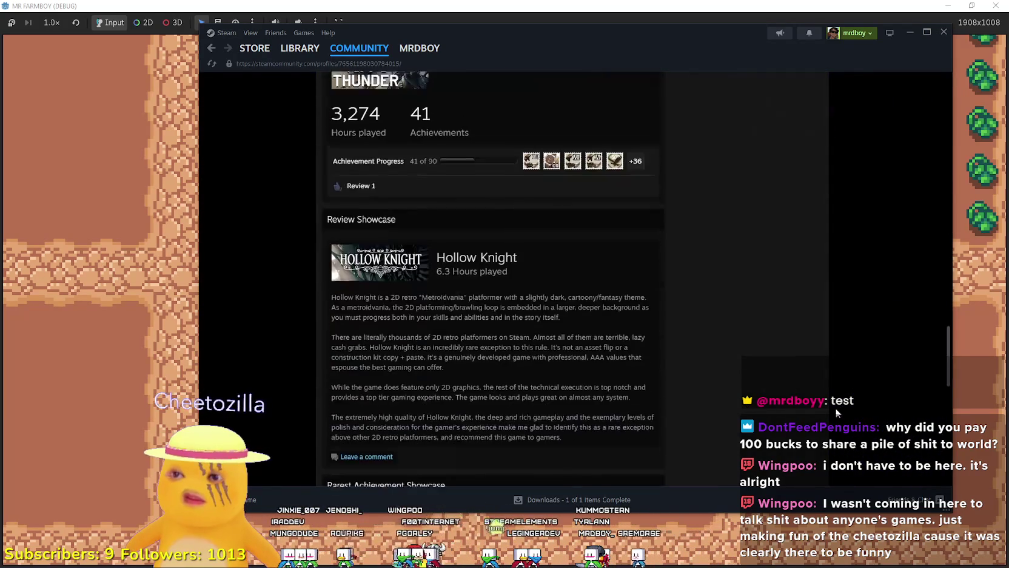
scroll(835, 410, down, 4)
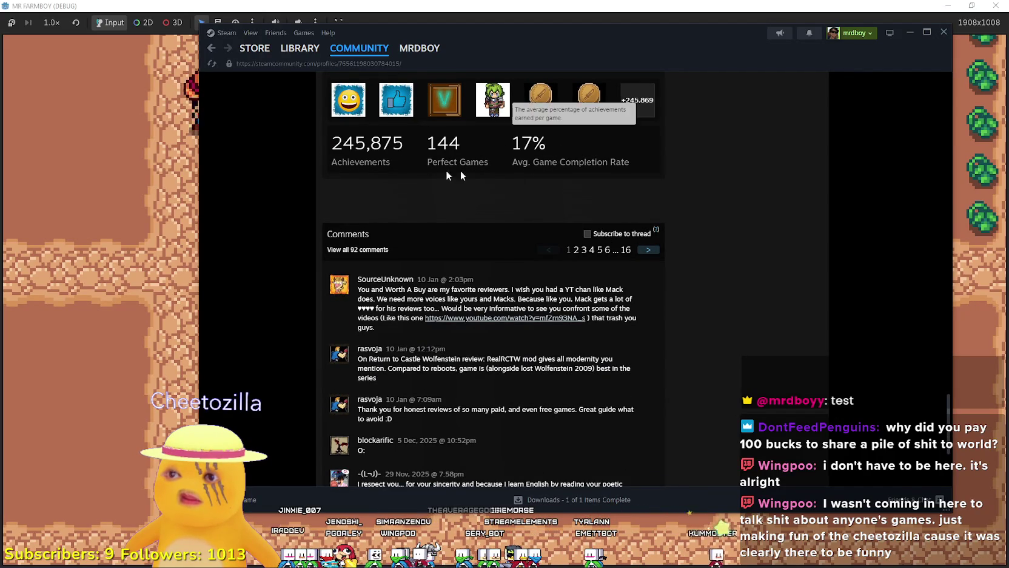
scroll(461, 255, down, 2)
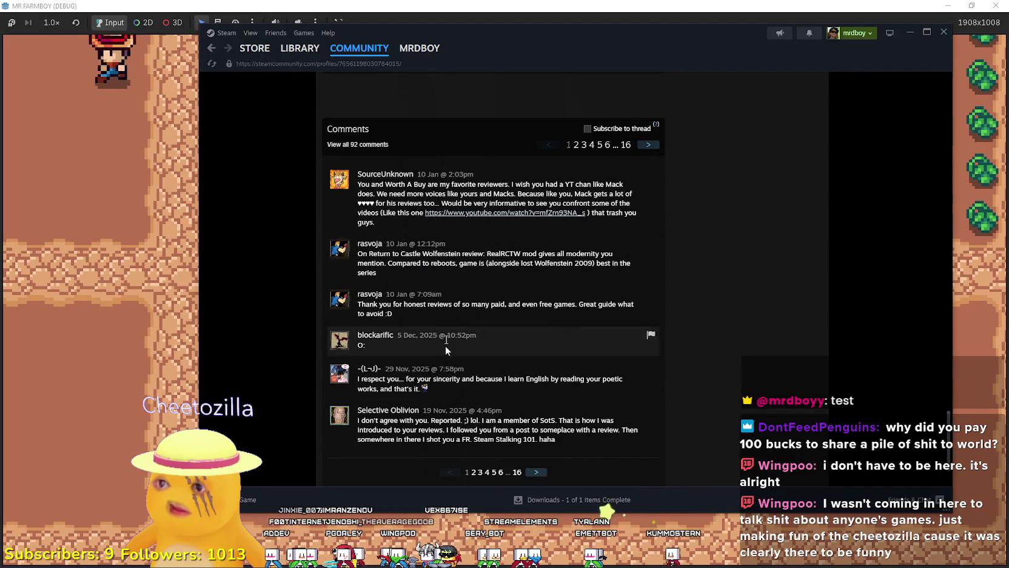
scroll(436, 404, down, 2)
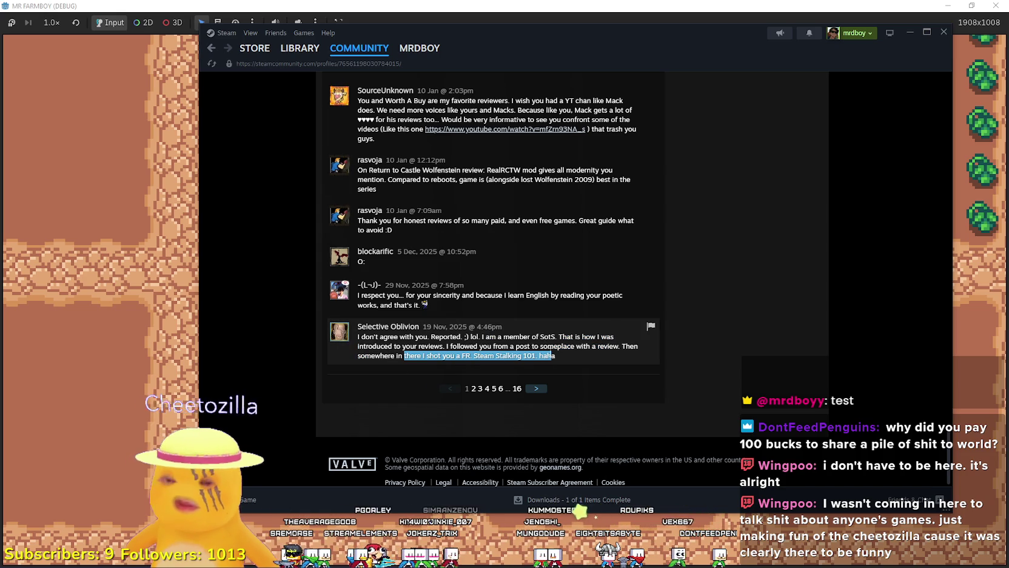
scroll(789, 372, up, 3)
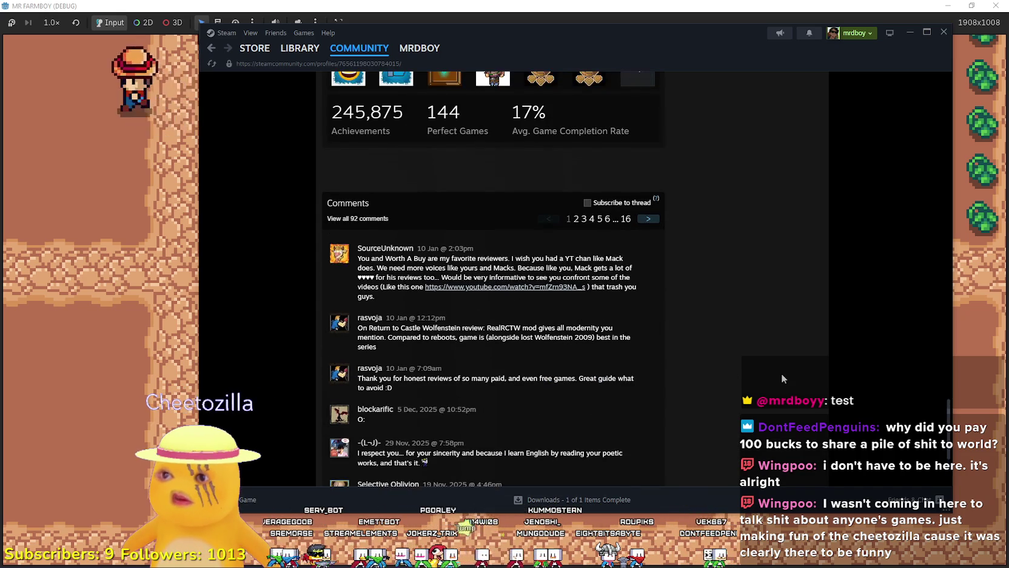
mouse_move(259, 53)
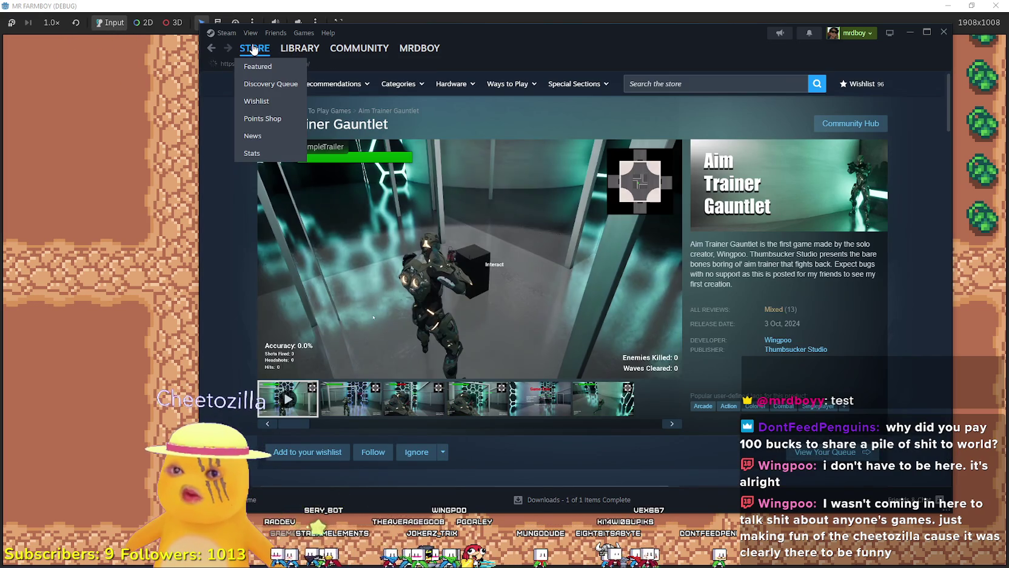
click(253, 49)
click(125, 207)
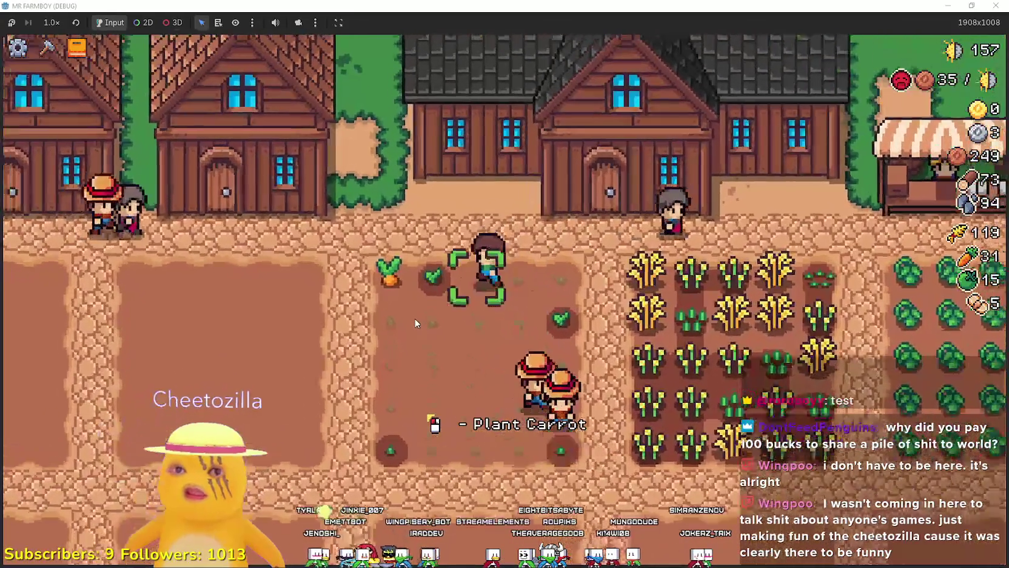
Sell off all carrots and green tomatoes at the Market, leaving 0 of each
click(587, 302)
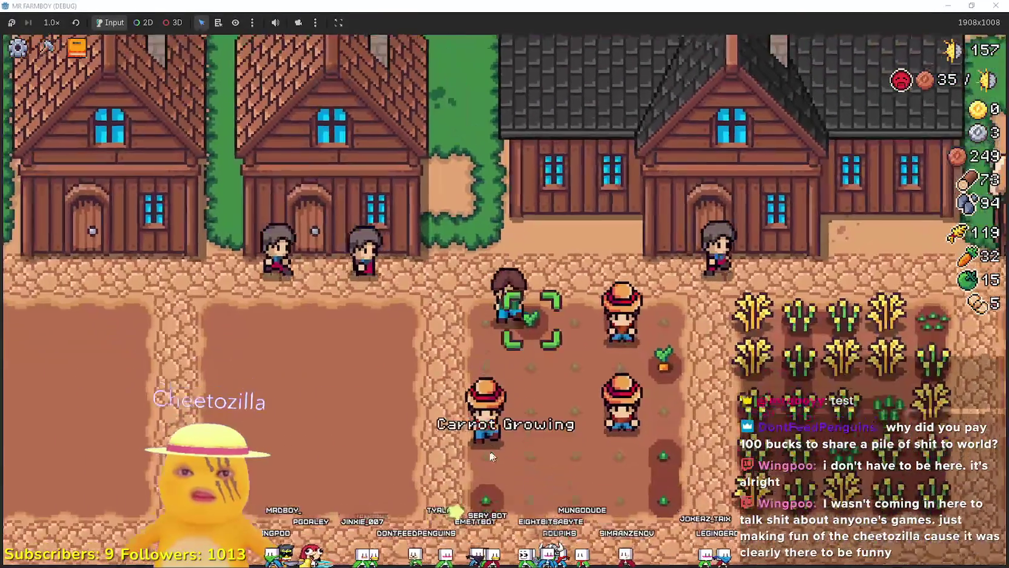
key(c)
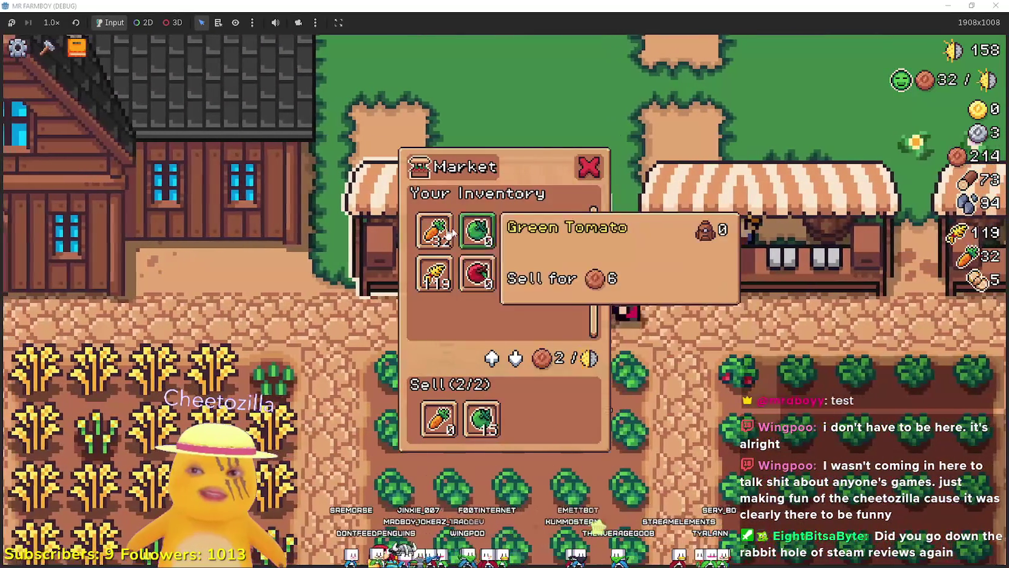
key(Escape)
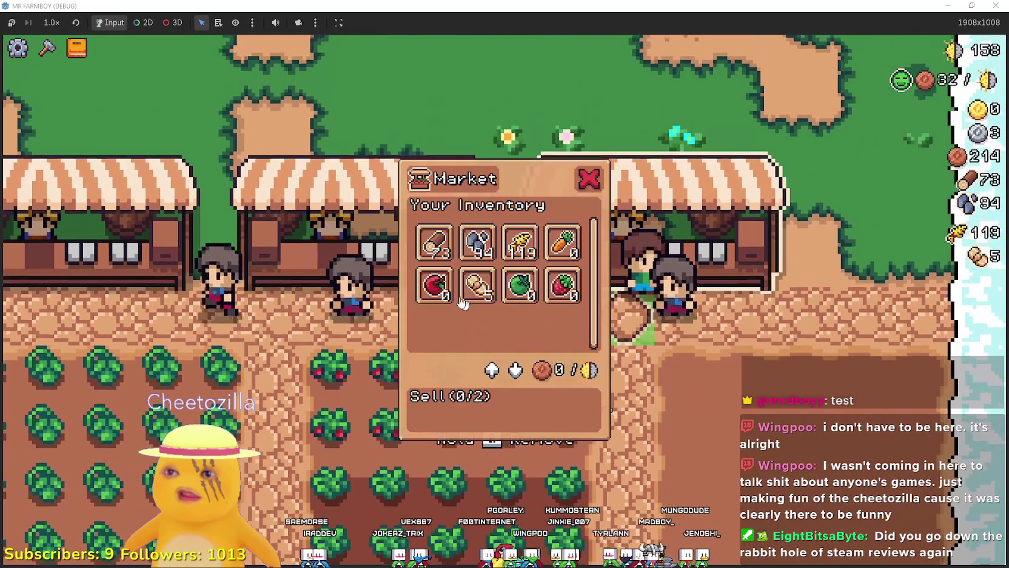
click(478, 276)
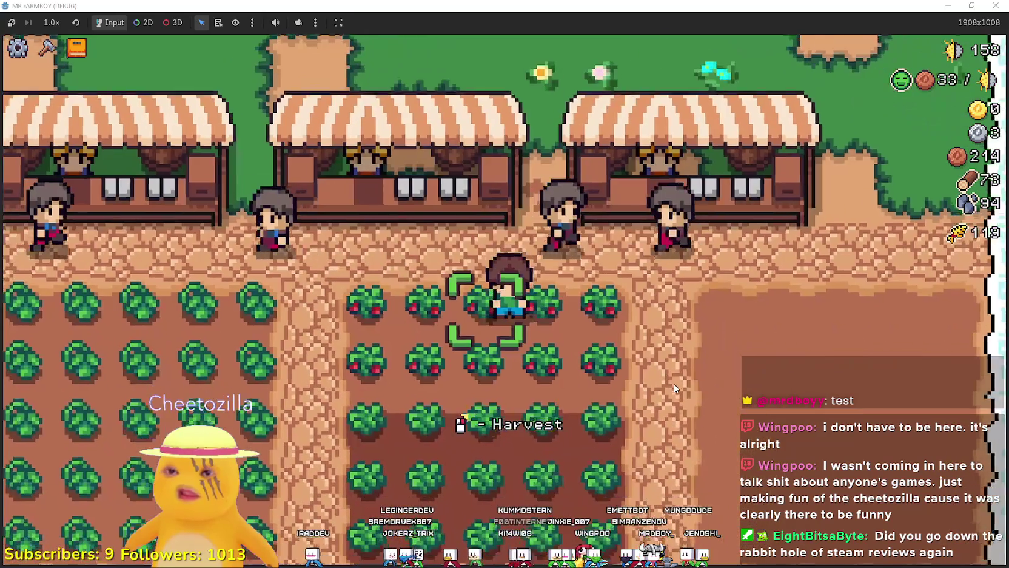
Harvest the strawberry and green tomato plots up to 25, then switch back to Steam
click(673, 382)
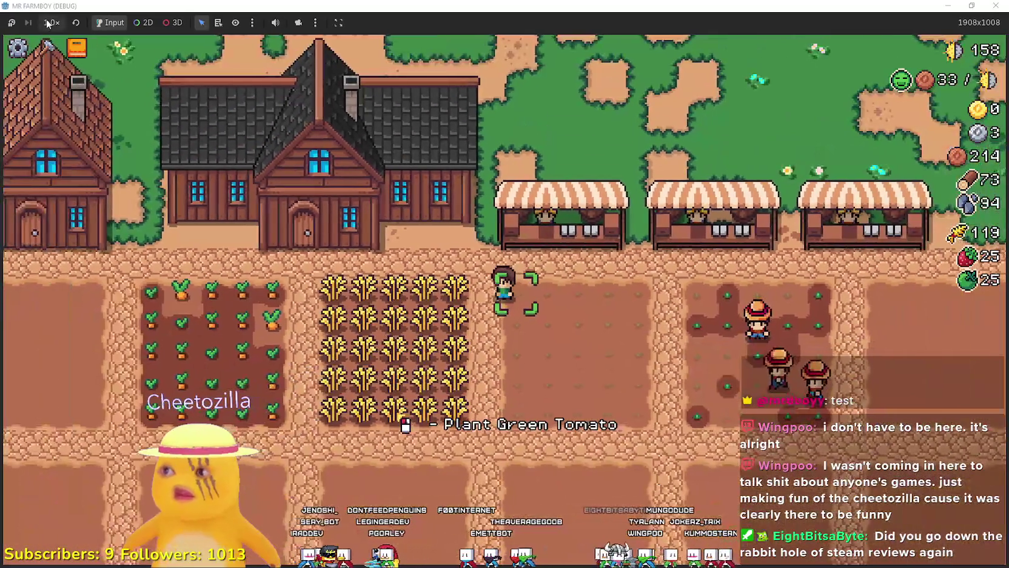
click(52, 23)
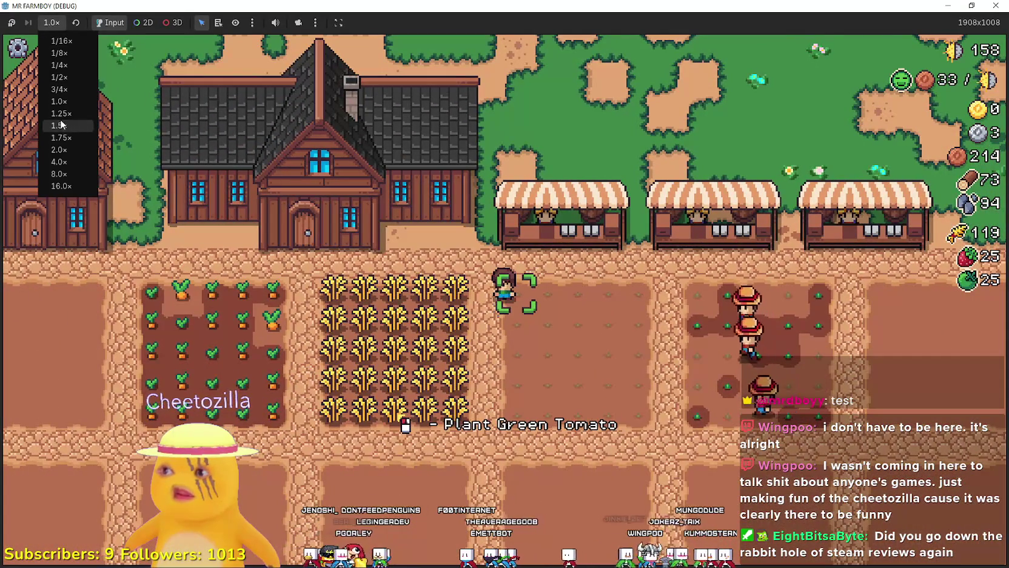
key(alt+Tab)
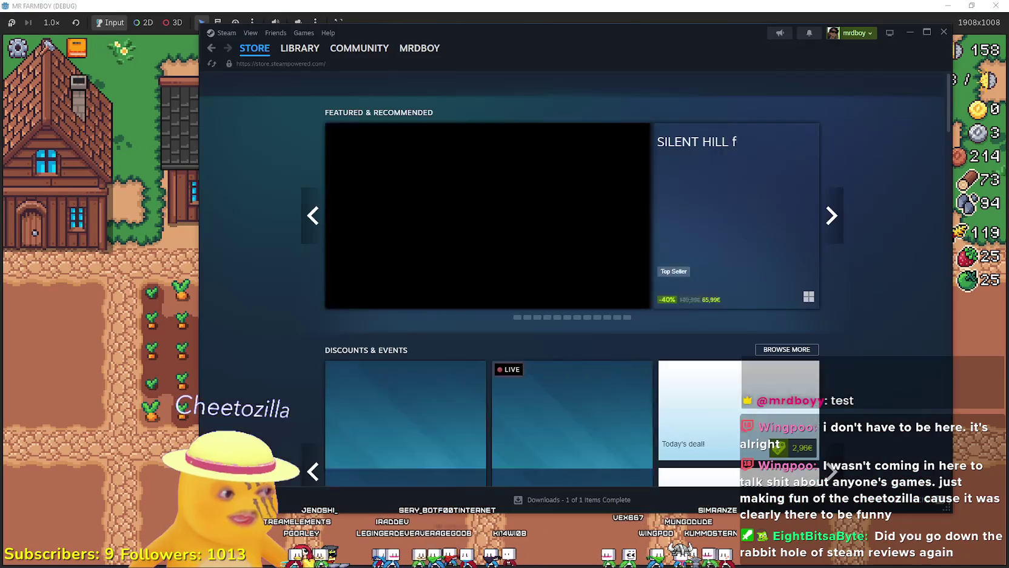
Go to the Mr Farmboy community hub and open the Update 5 RC Part 3 draft for editing
click(776, 85)
click(300, 48)
click(563, 288)
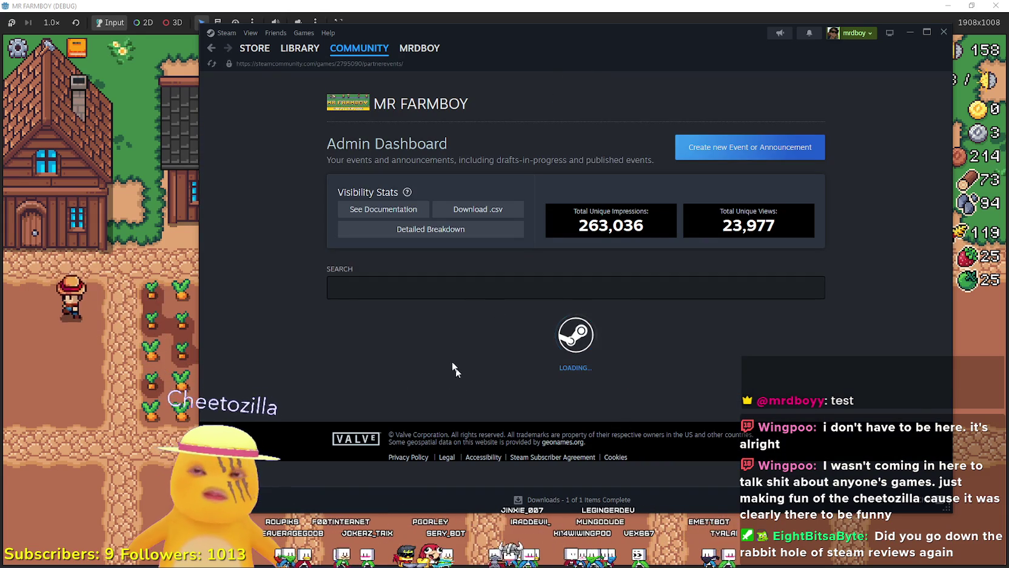
scroll(450, 307, down, 5)
scroll(455, 249, up, 2)
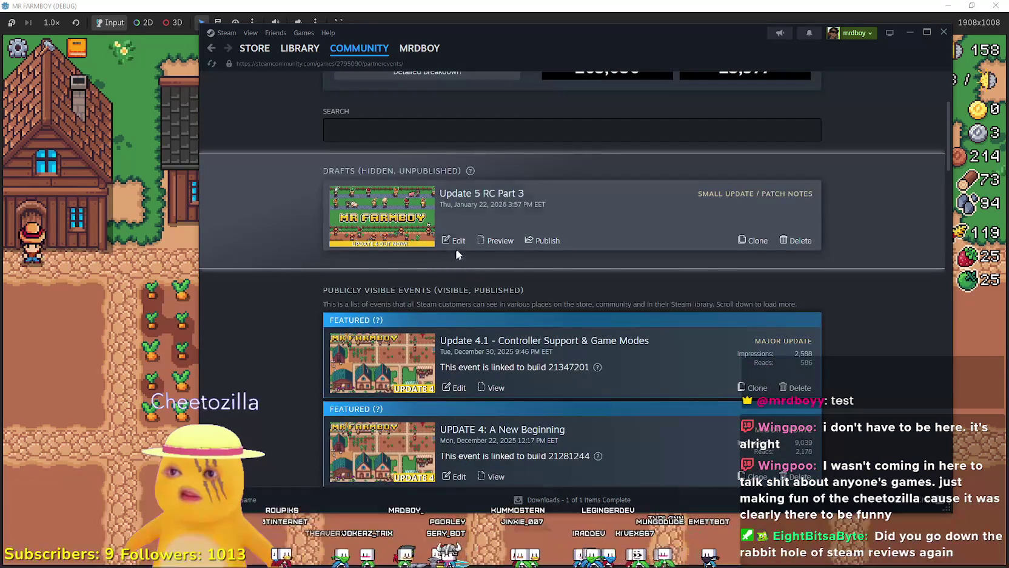
click(453, 241)
Scroll the Event Description and place the cursor in the numbered new-features list
scroll(550, 354, down, 3)
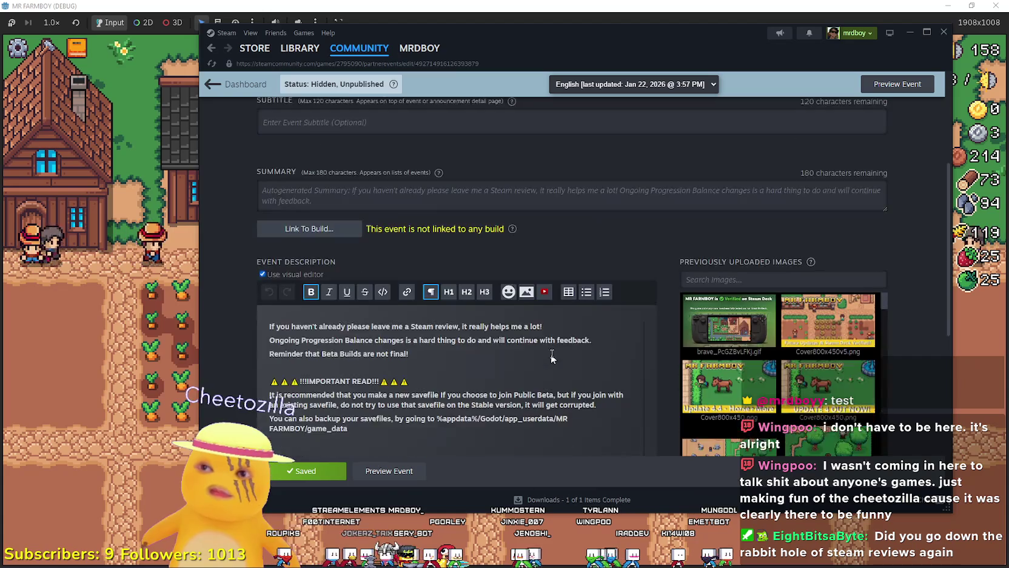
scroll(550, 355, down, 6)
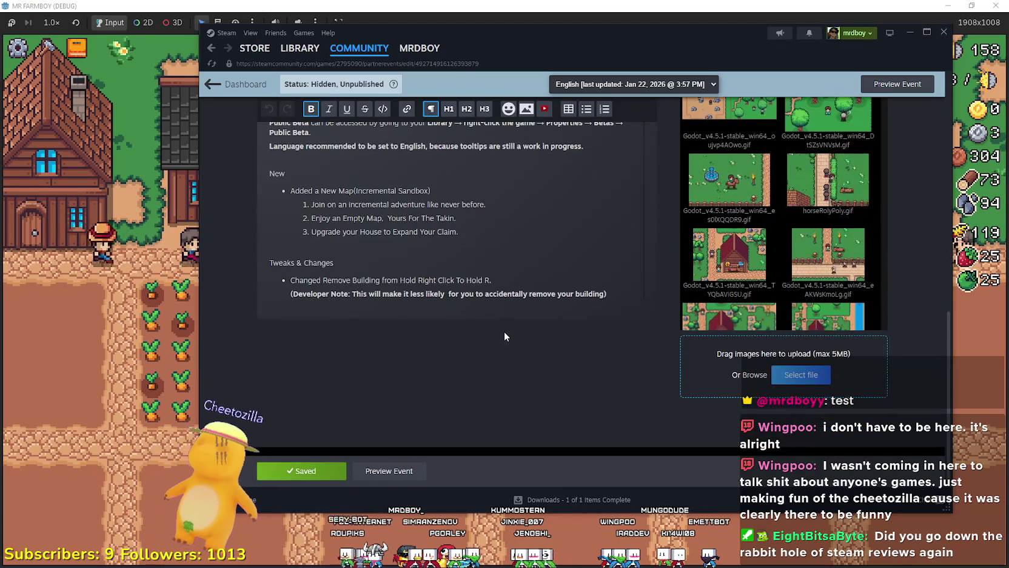
scroll(479, 235, up, 2)
click(484, 319)
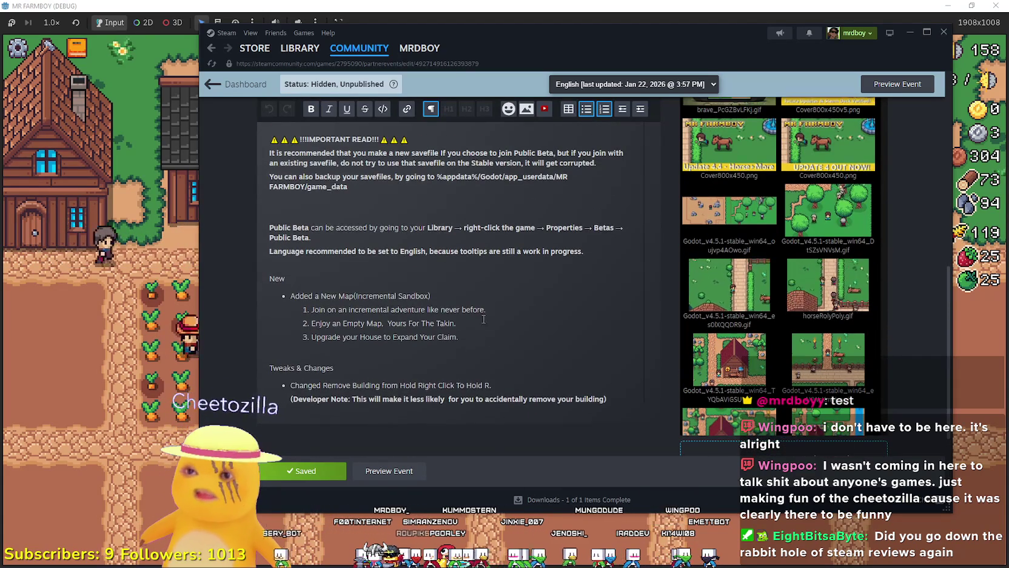
Set the game speed to 2.0× and bring the event editor back
key(shift+Tab)
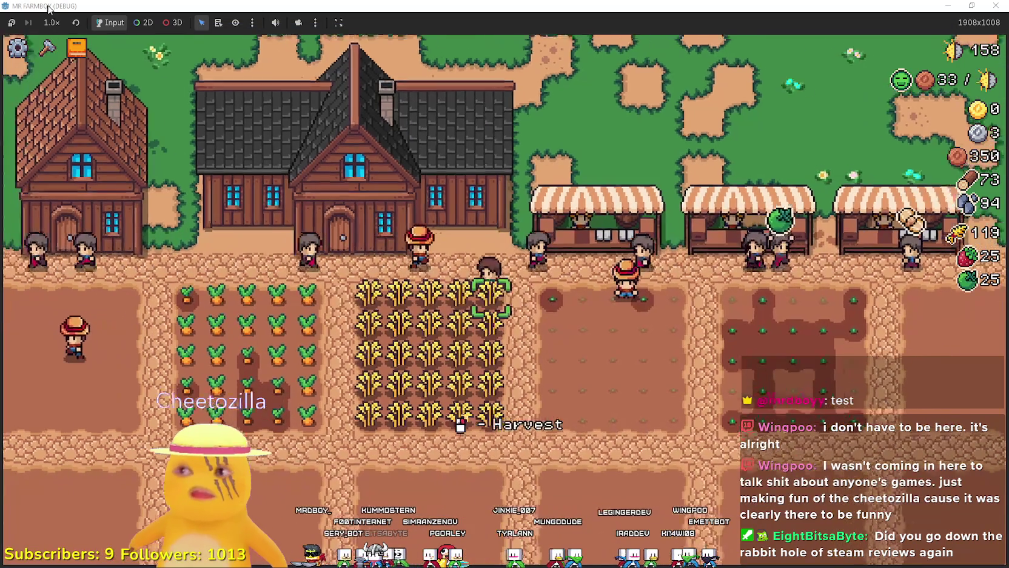
click(52, 23)
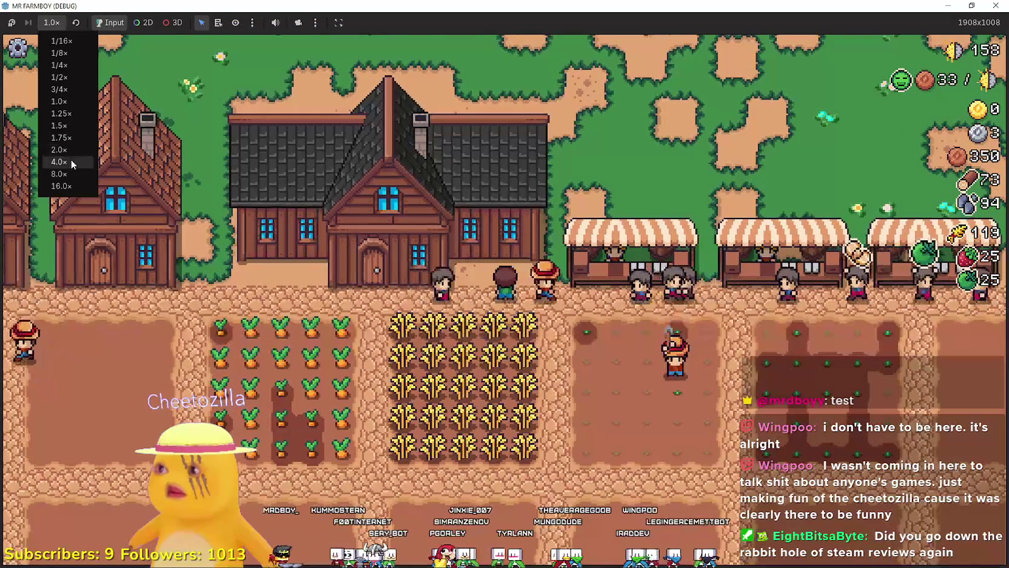
click(66, 150)
key(shift+Tab)
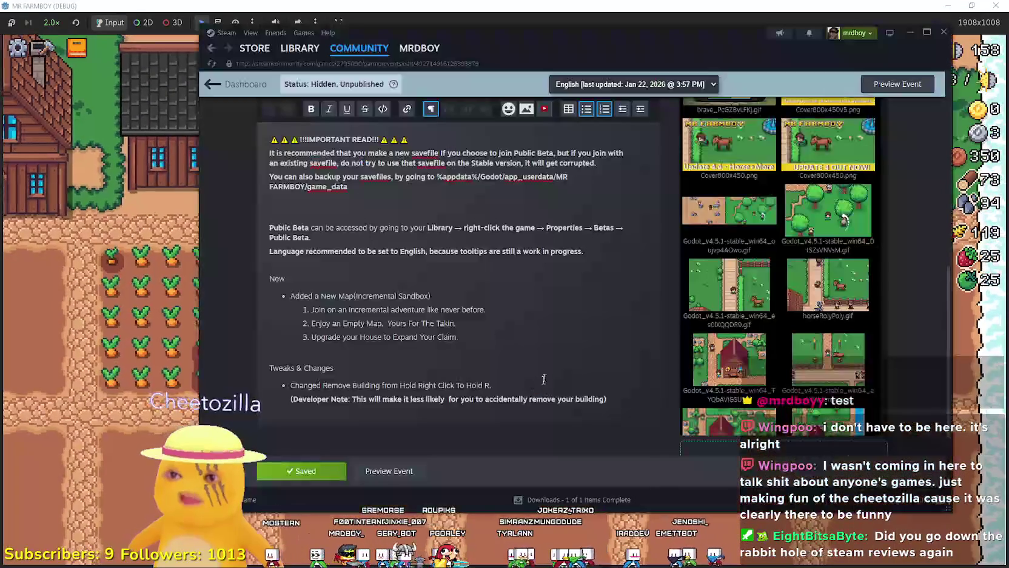
Bold part of a patch-notes line, then return to the game's Advancements screen
scroll(496, 351, down, 2)
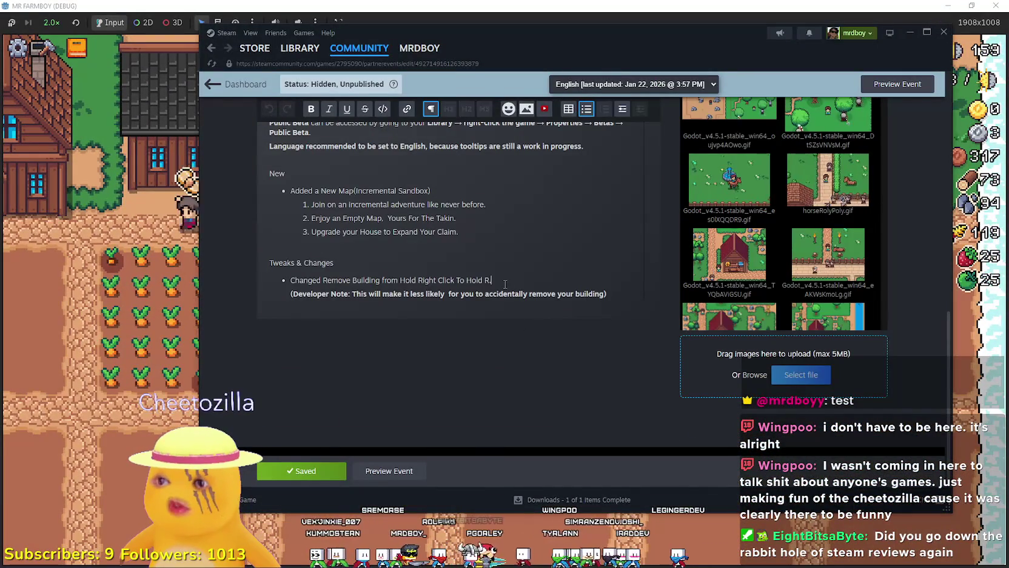
scroll(494, 277, up, 1)
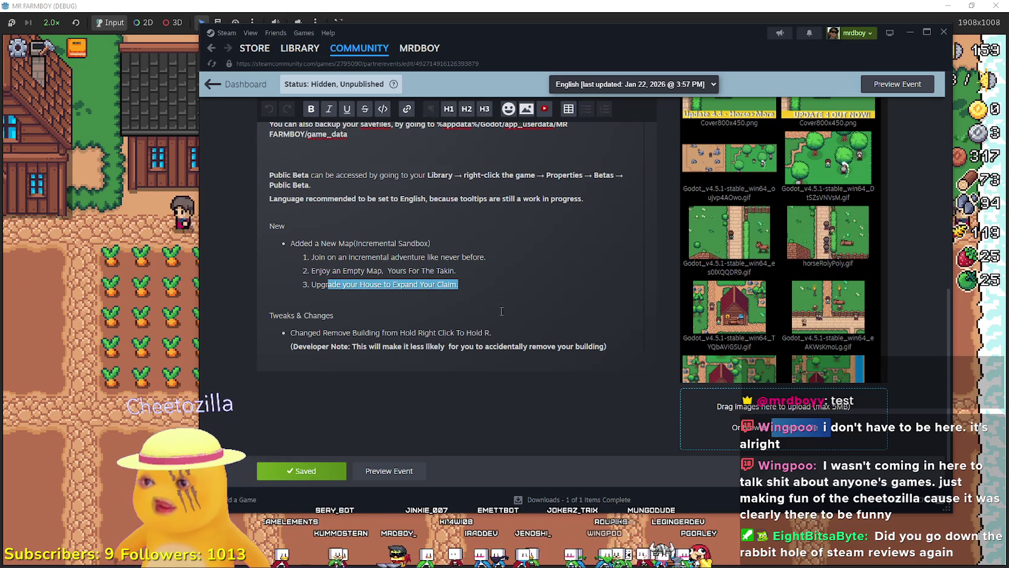
drag(492, 333, 296, 332)
key(ctrl+b)
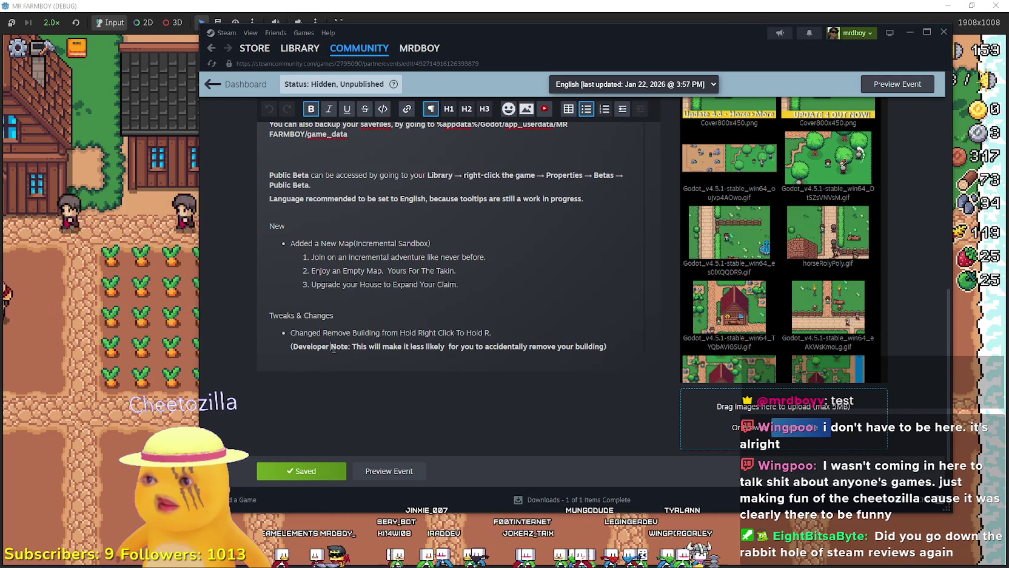
scroll(350, 321, up, 4)
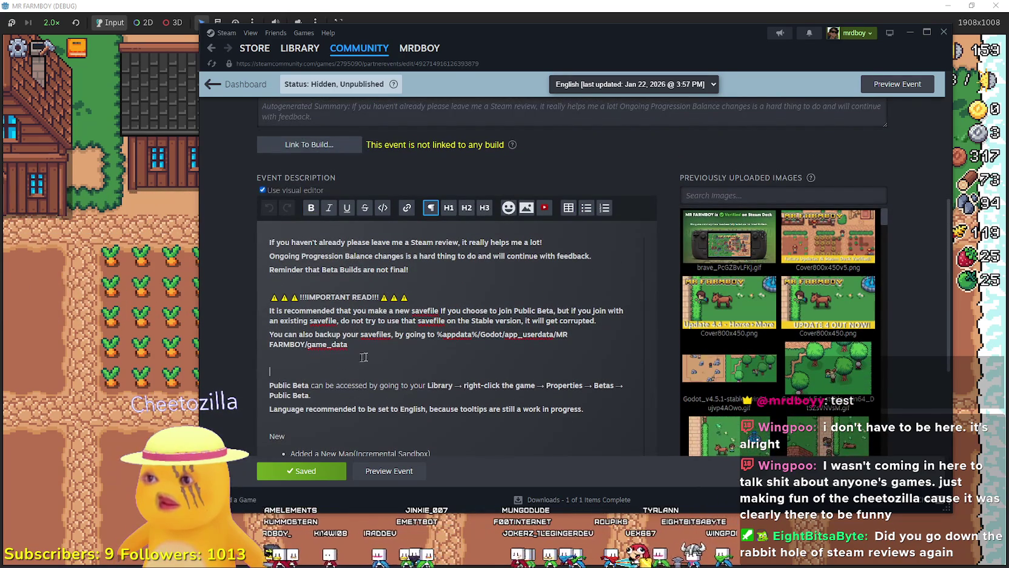
scroll(370, 354, down, 5)
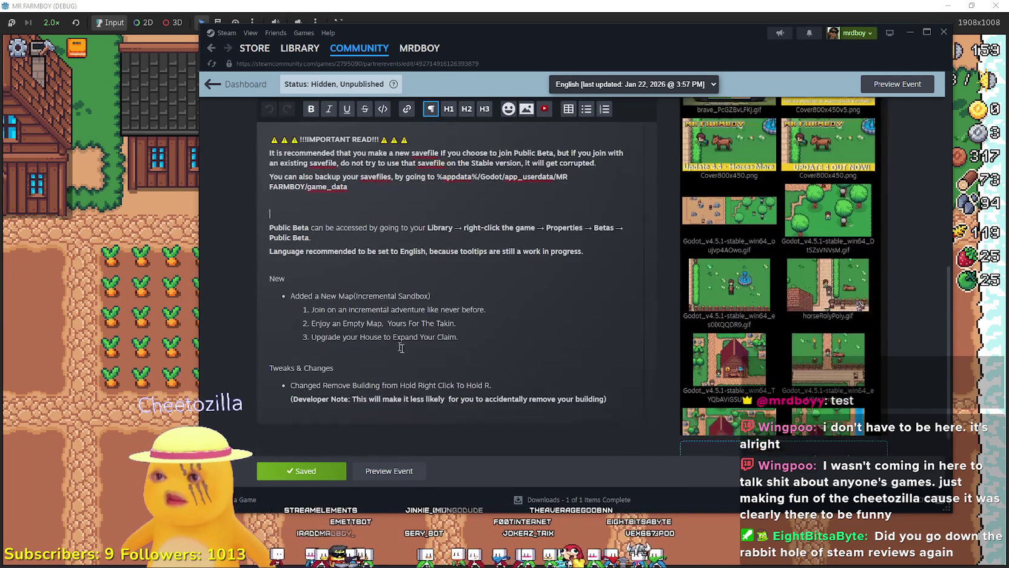
click(71, 273)
click(77, 48)
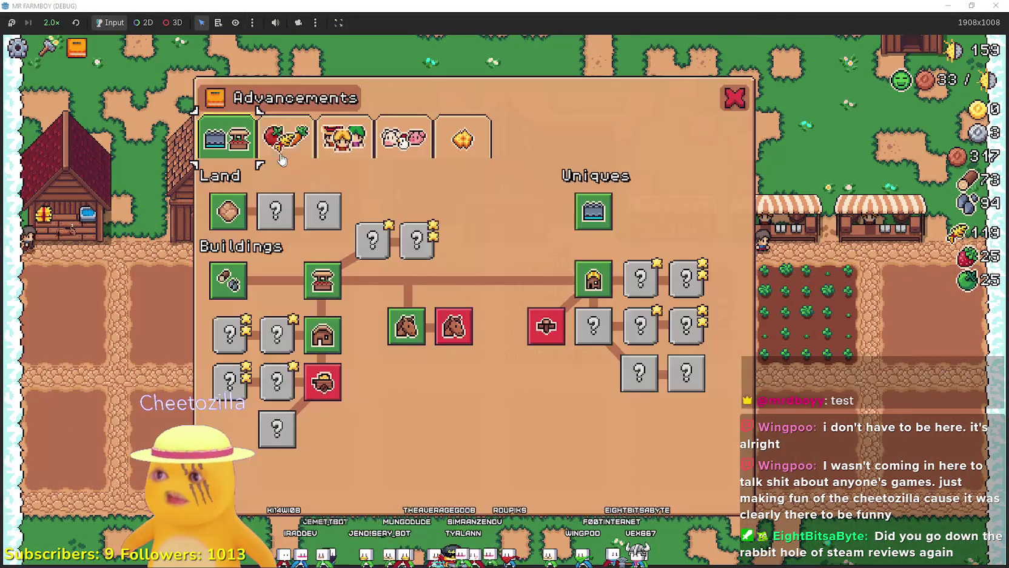
click(285, 139)
key(Escape)
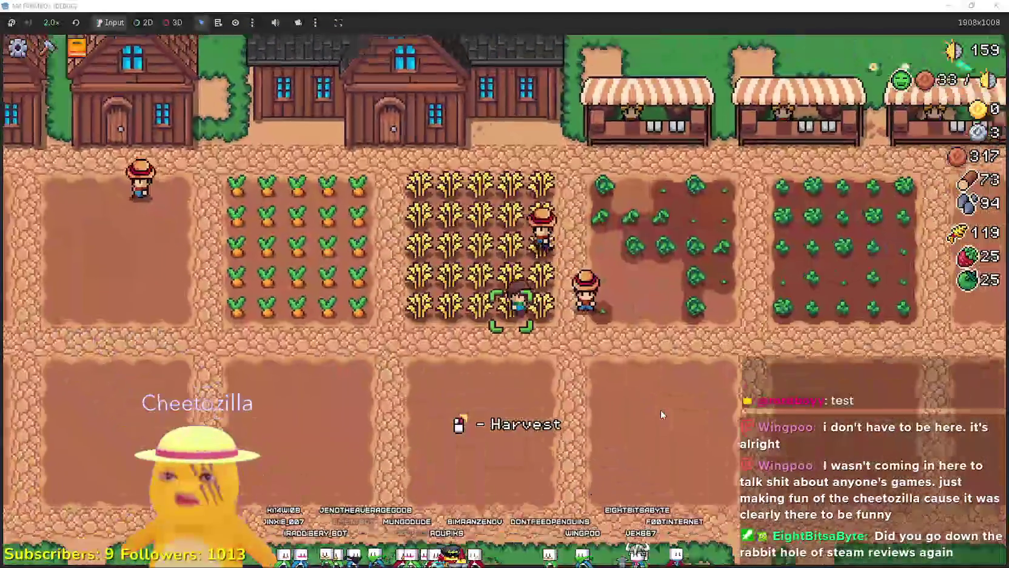
key(a)
mouse_move(446, 276)
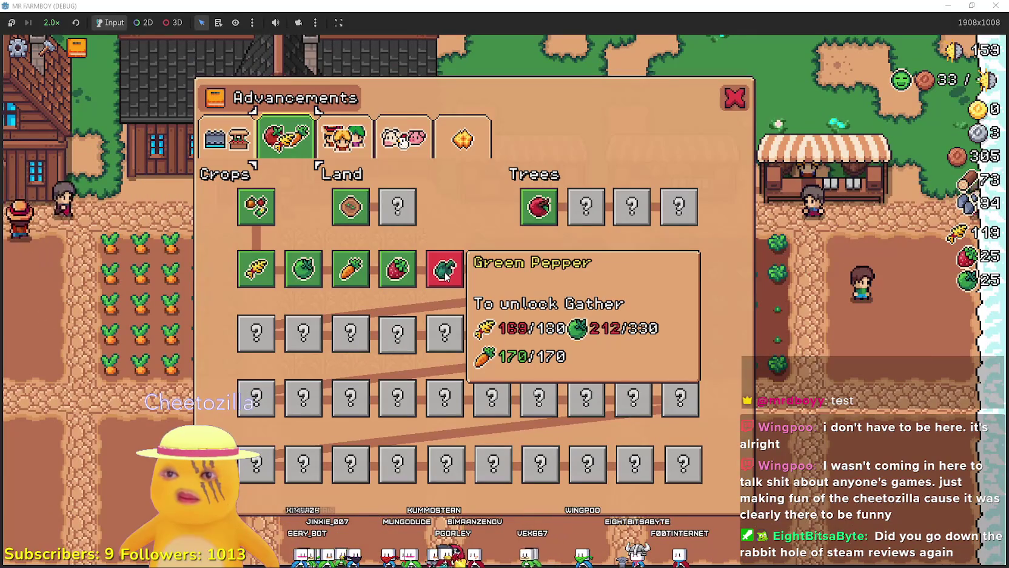
key(Escape)
key(a)
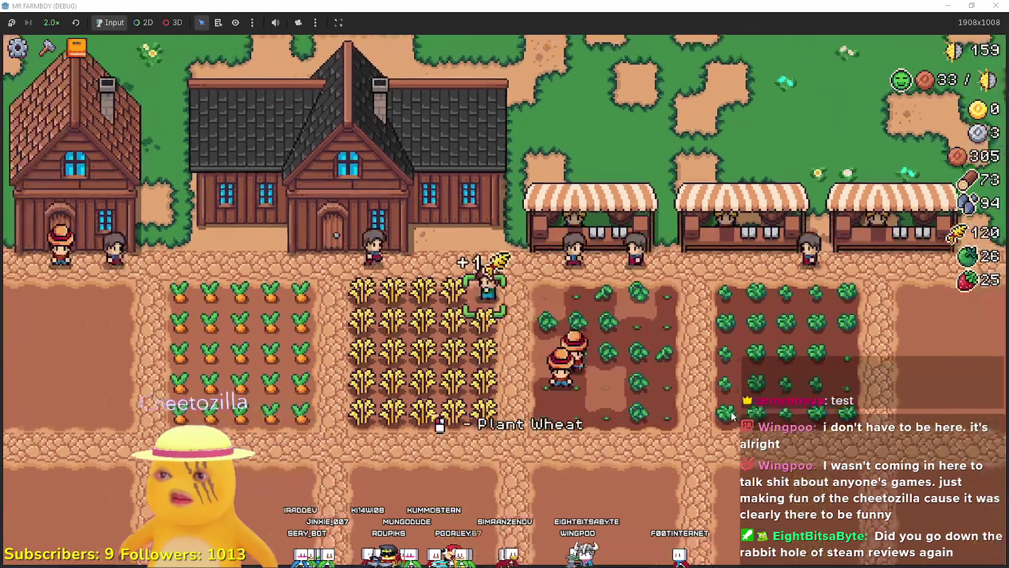
Harvest all the wheat rows, bringing wheat to 144
key(d)
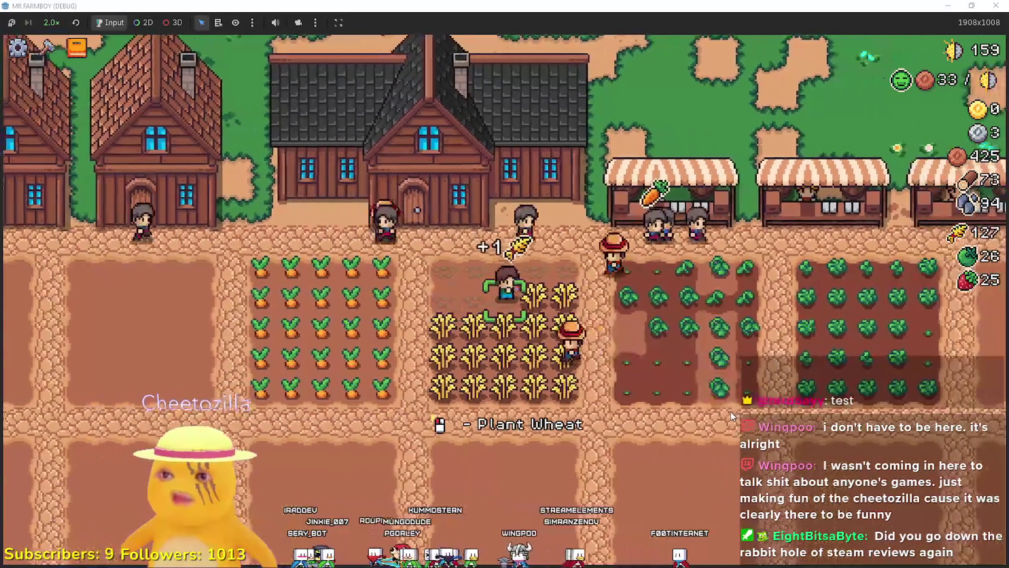
key(s)
key(a)
key(s)
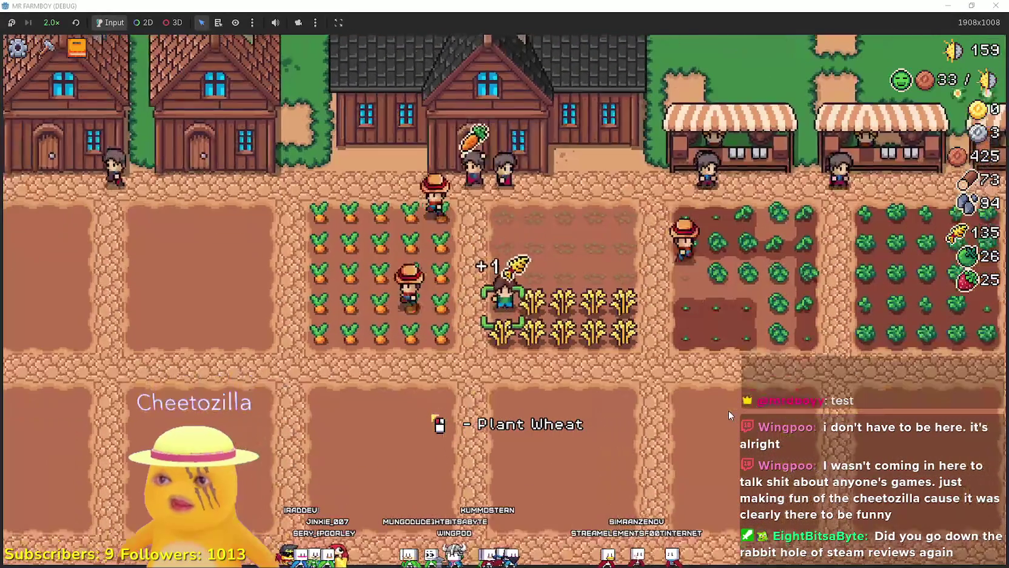
key(d)
key(s)
key(a)
key(a)
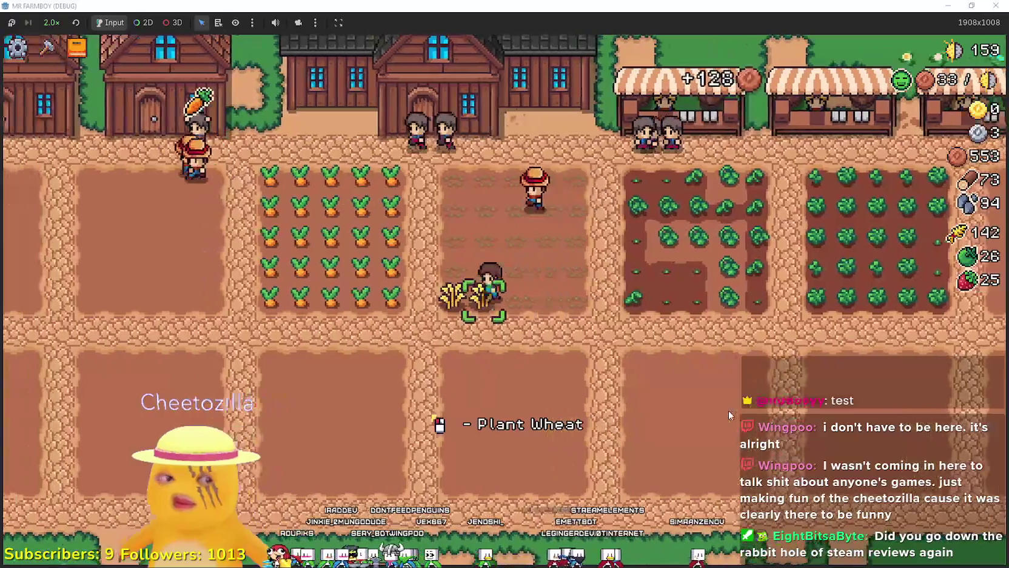
Harvest every row and column of the carrot plot
key(d)
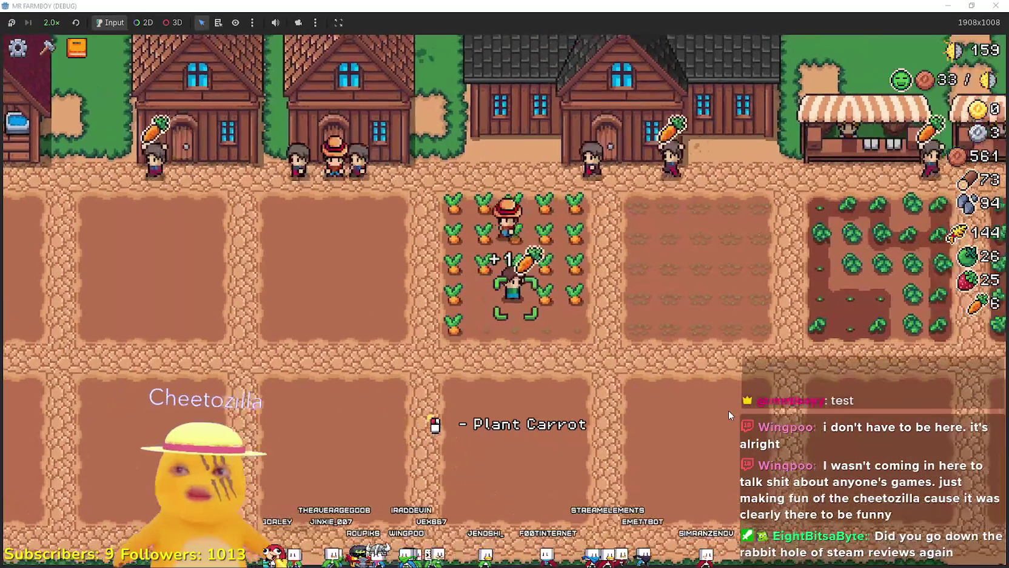
key(w)
key(a)
key(s)
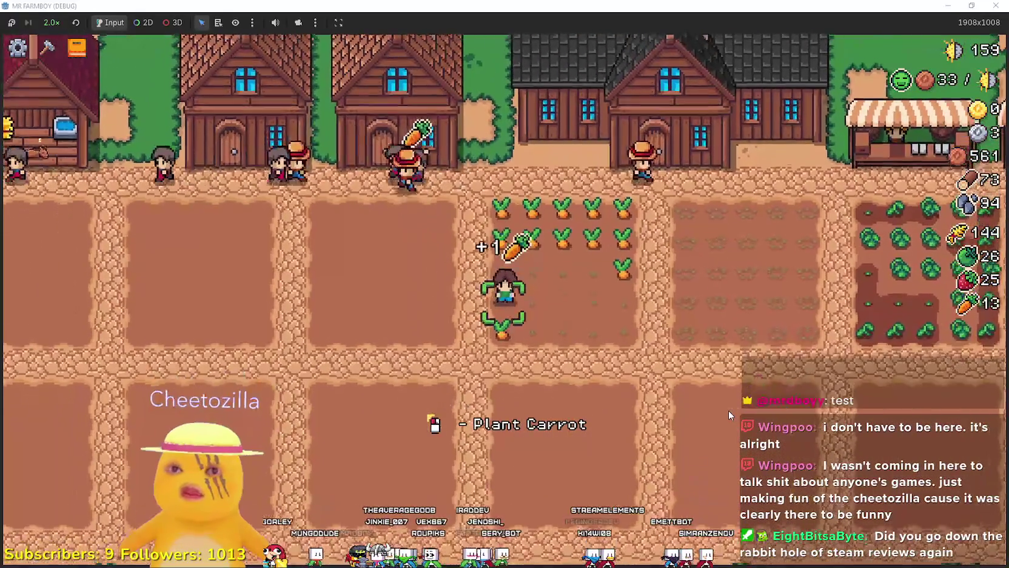
key(w)
key(d)
key(s)
key(a)
Harvest the tomatoes on the way, then the ripe strawberries across the plot
key(d)
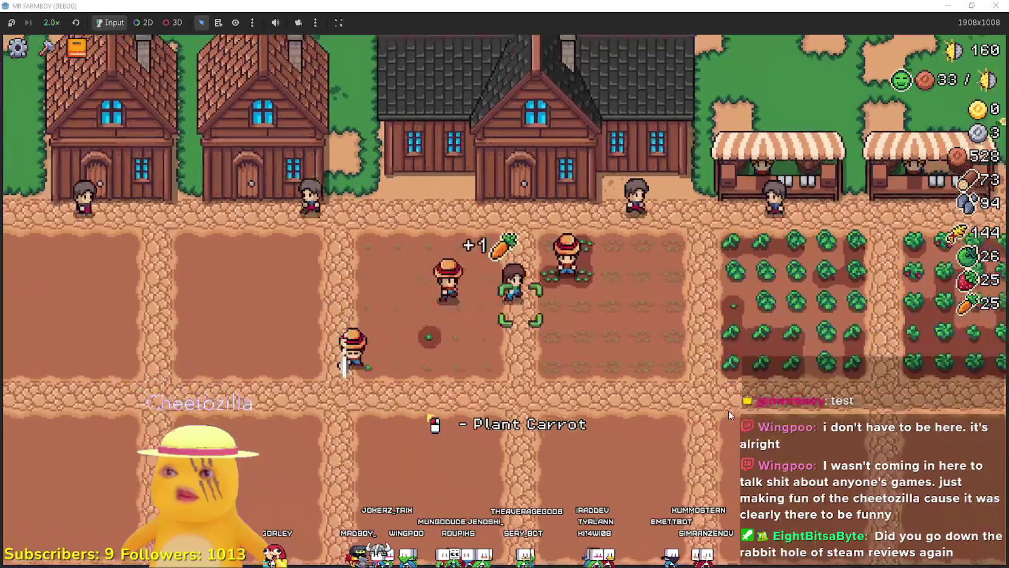
key(d)
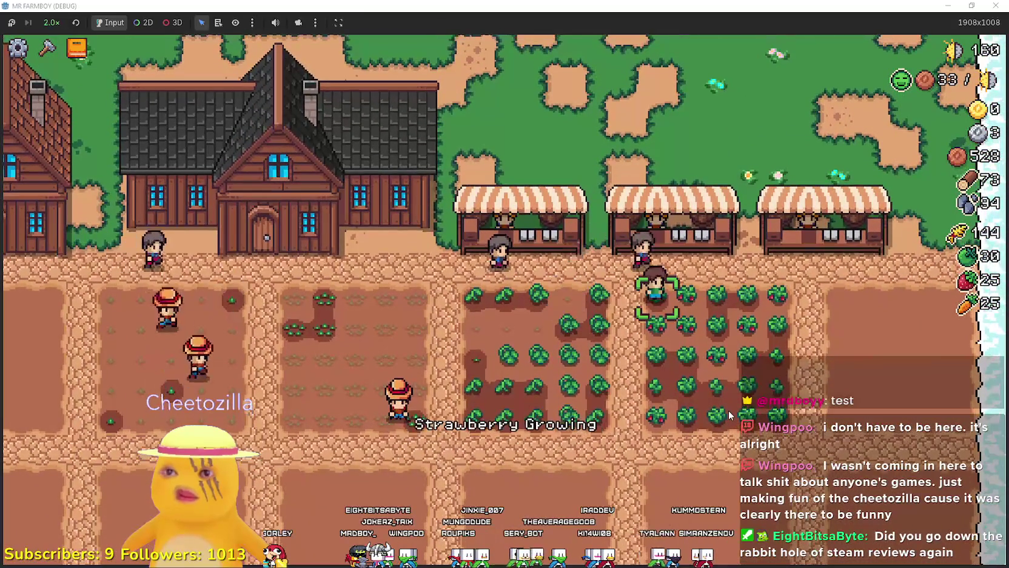
key(d)
key(a)
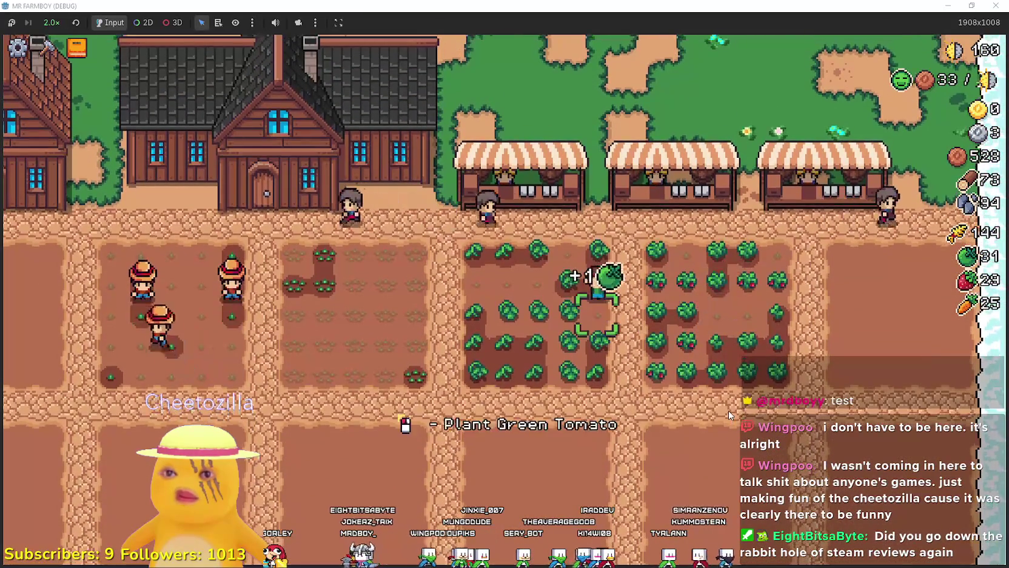
key(d)
key(a)
key(d)
key(s)
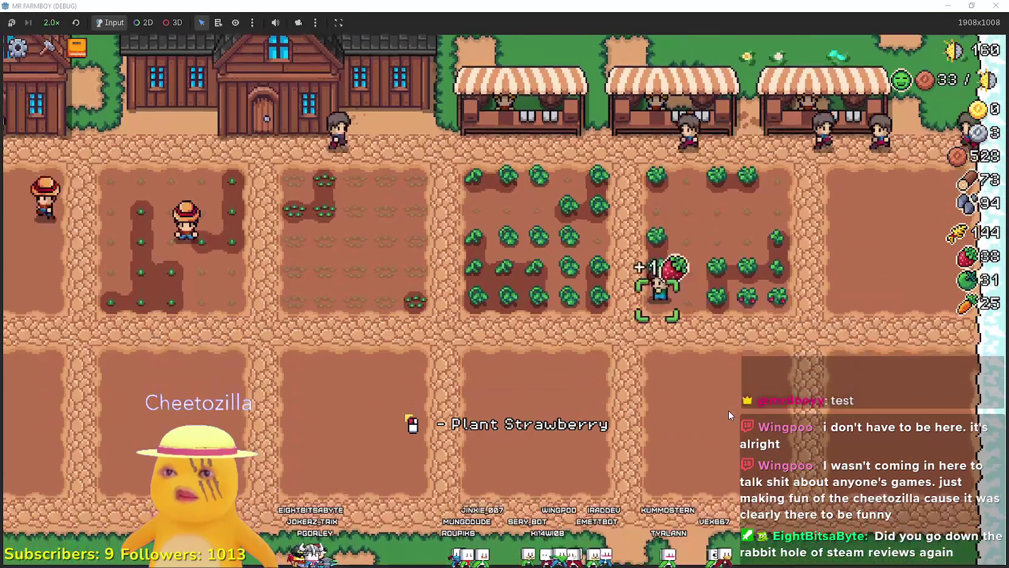
key(w)
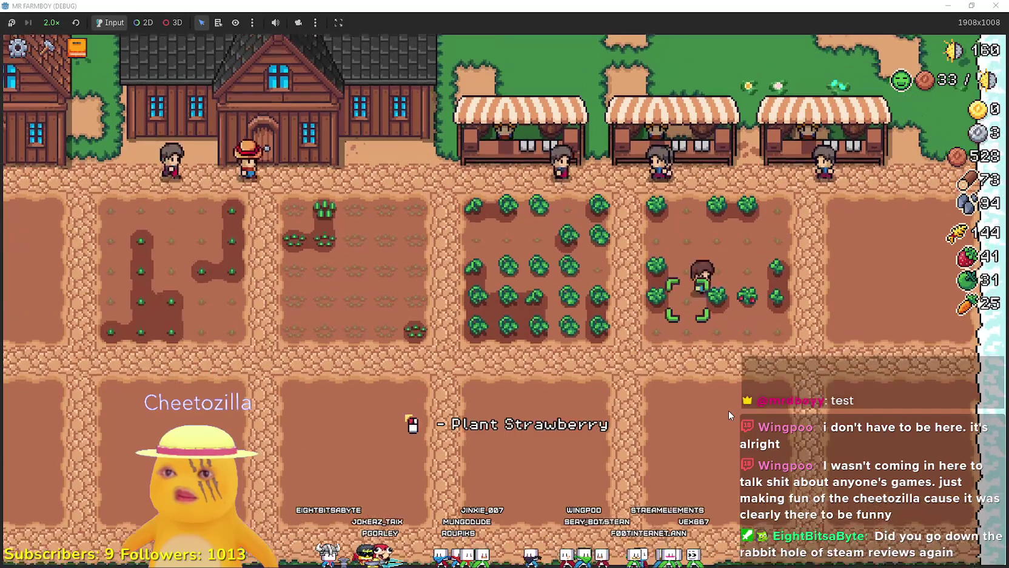
key(a)
Harvest the ripe green tomatoes
key(a)
key(w)
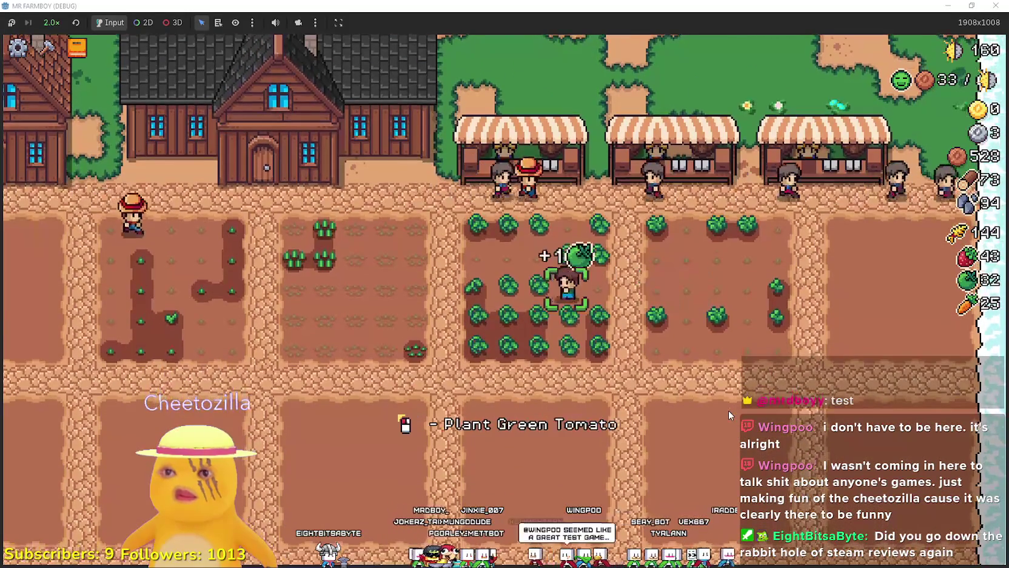
key(d)
key(a)
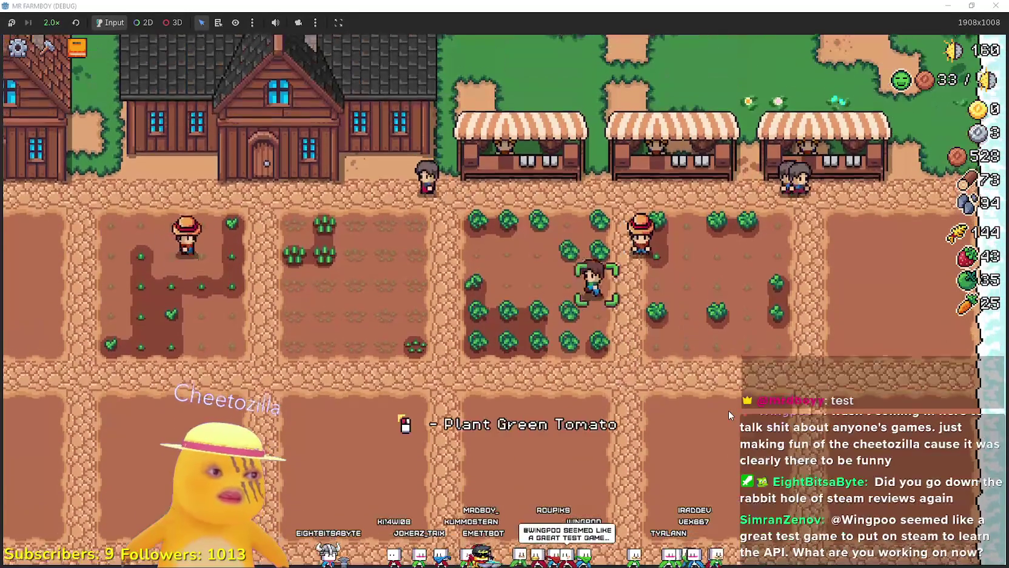
key(a)
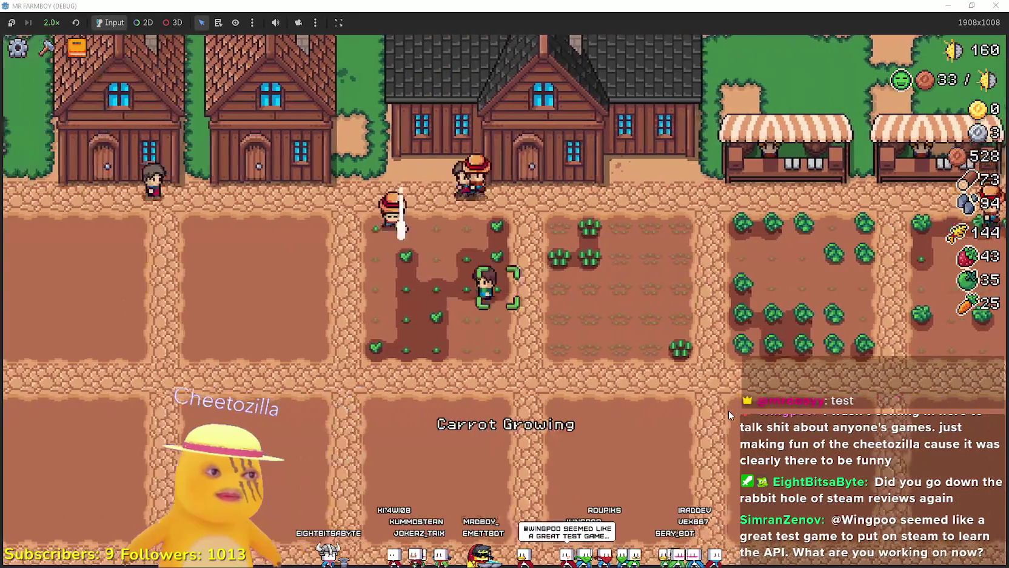
Harvest ripe tomatoes, strawberries and green tomatoes across the farm plots
key(d)
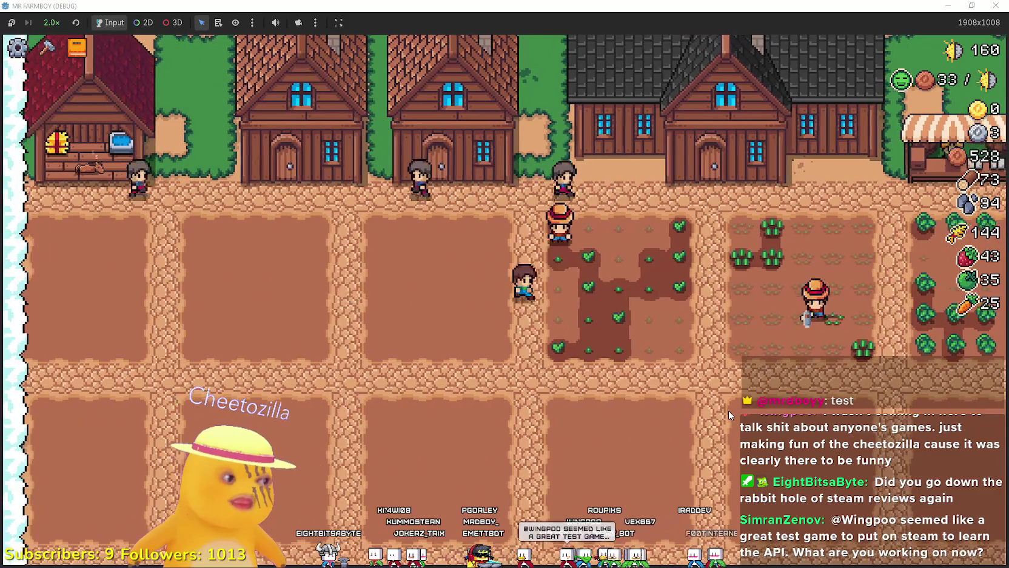
key(d)
key(w)
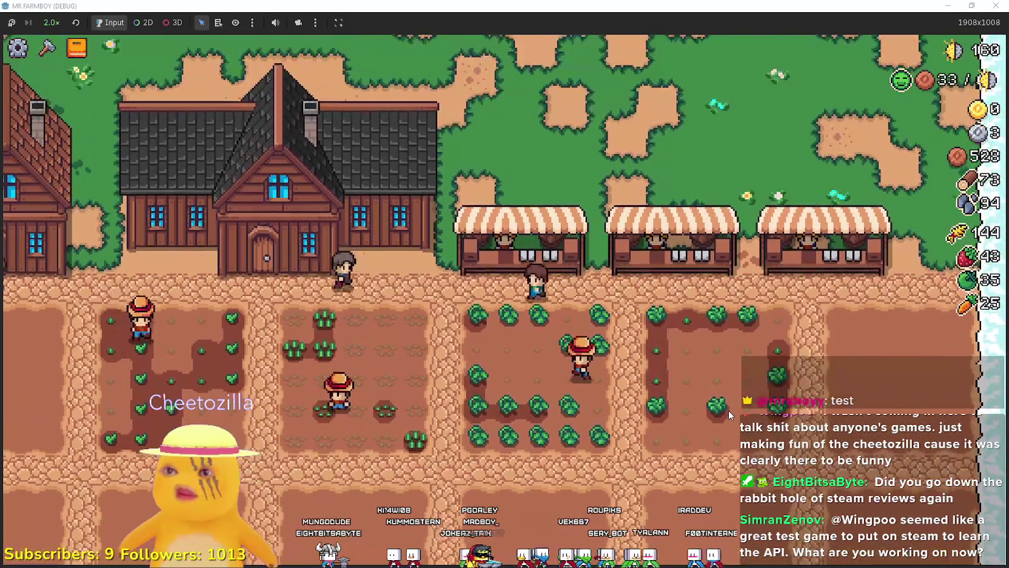
key(d)
key(w)
key(d)
key(s)
key(a)
key(s)
key(d)
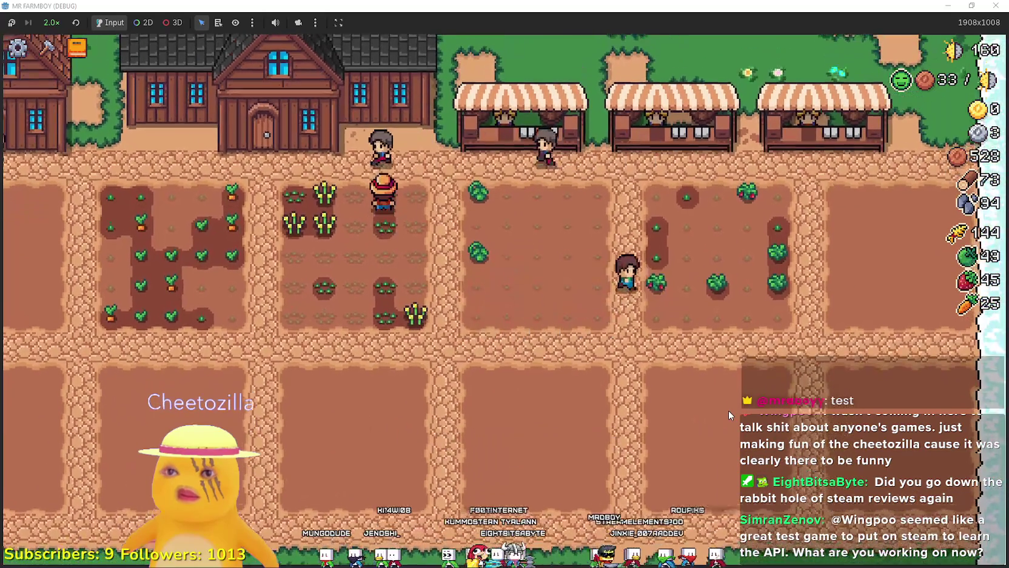
key(w)
key(a)
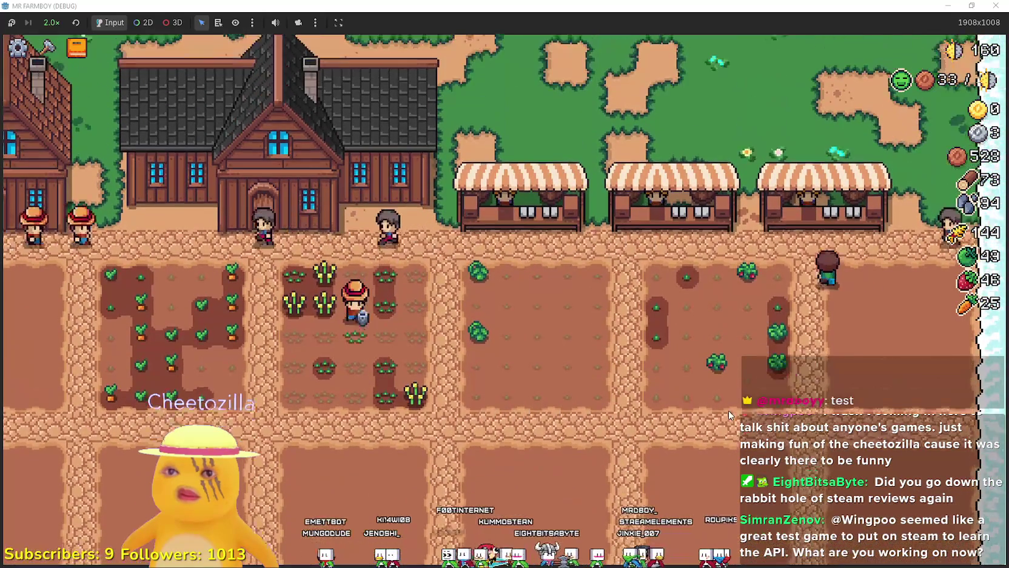
At the market stall, clear carrots and tomatoes from sale and list the 47 strawberries
key(s)
key(a)
key(c)
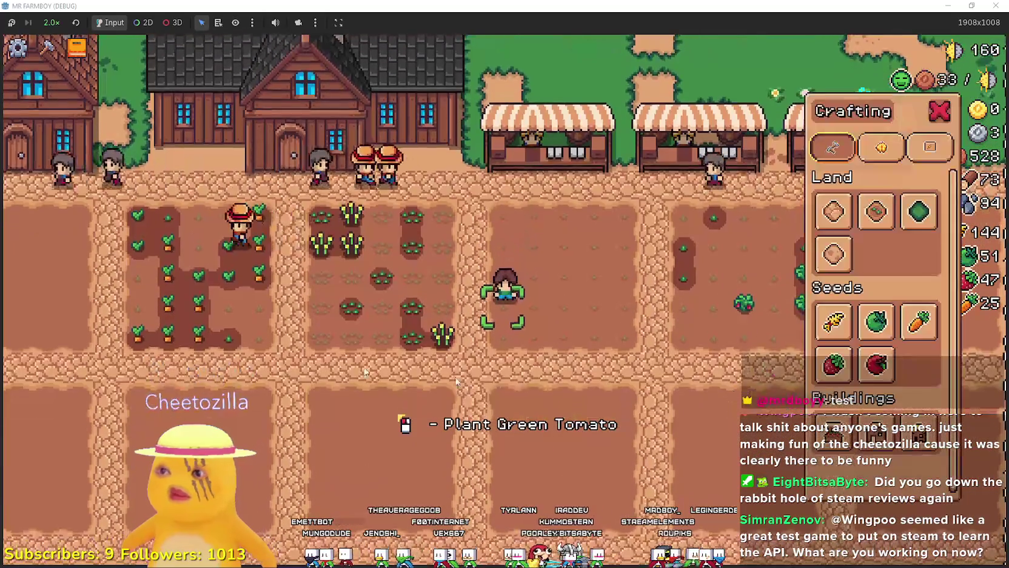
key(w)
key(d)
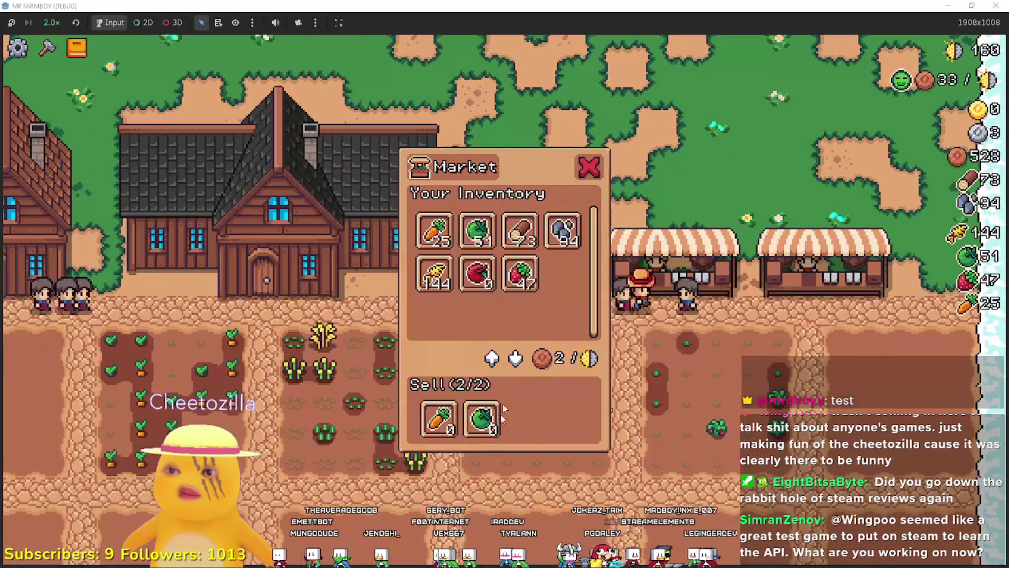
key(s)
key(d)
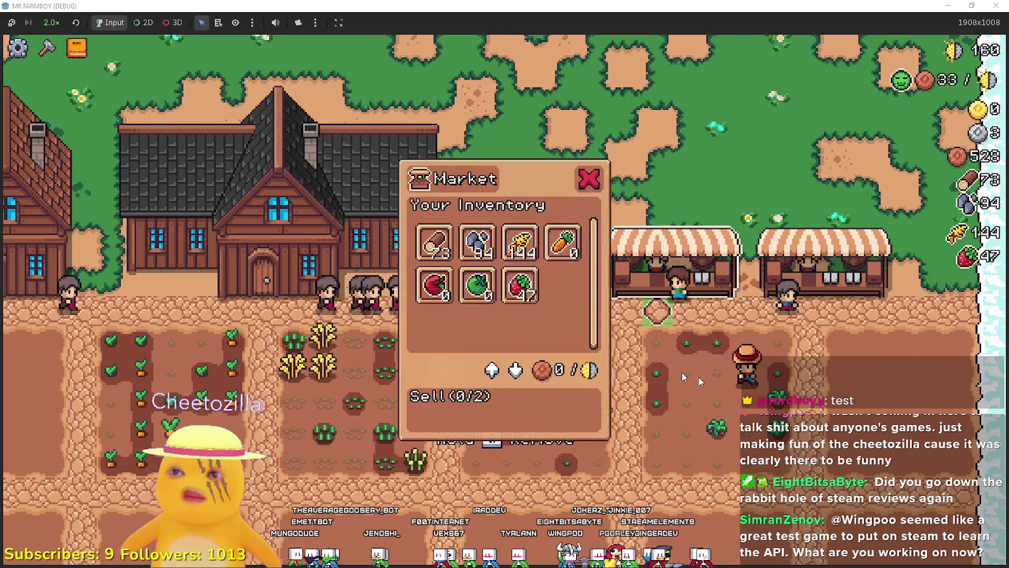
click(519, 284)
key(a)
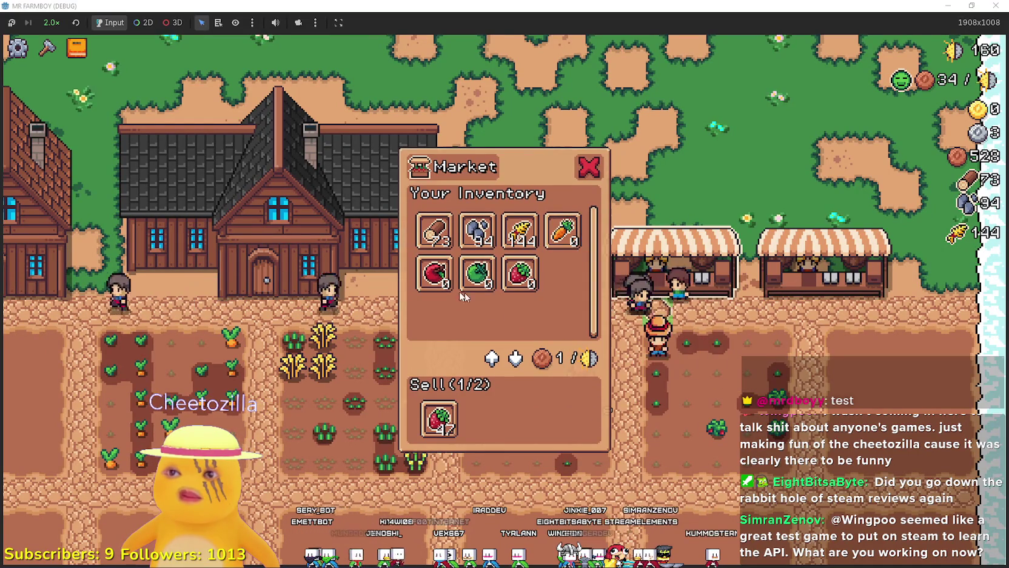
key(s)
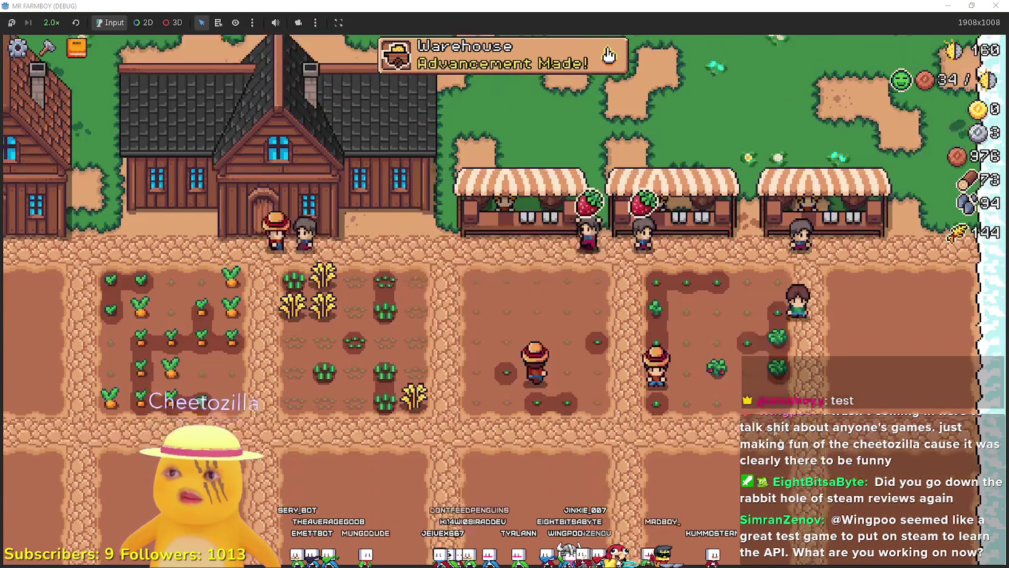
key(Escape)
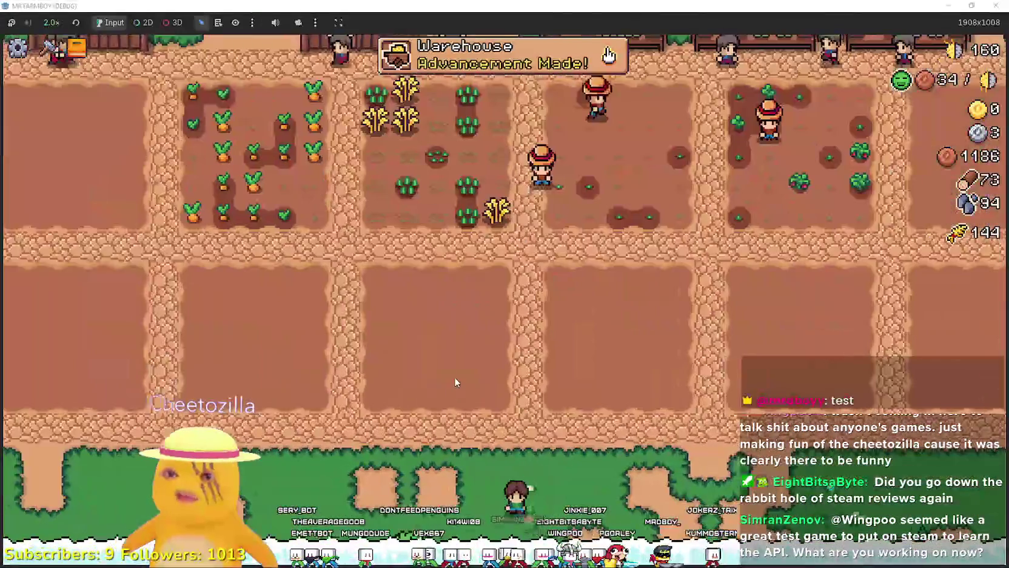
Walk to the grass above the houses and choose Warehouse from the Crafting buildings
key(d)
key(w)
key(a)
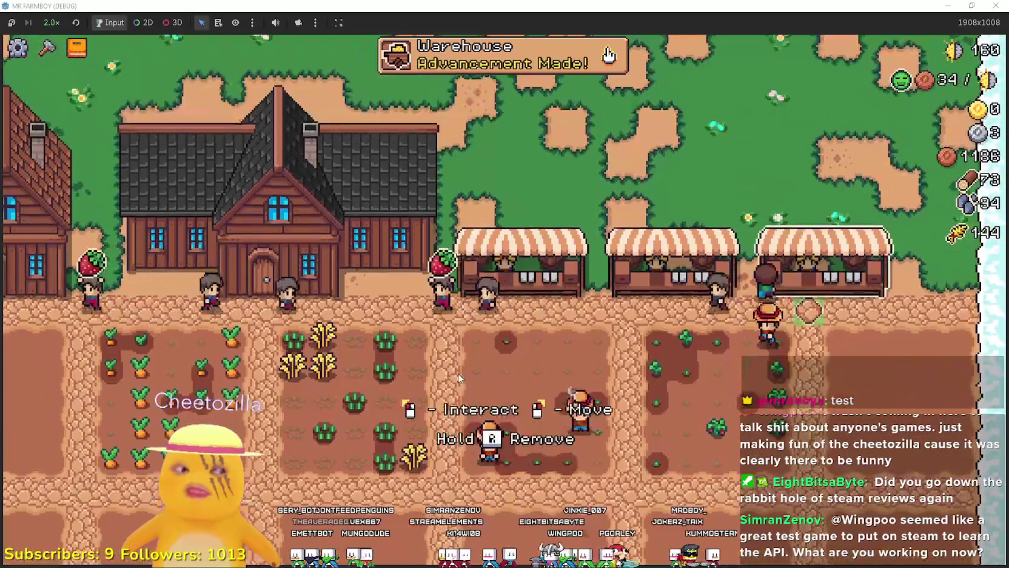
key(d)
key(c)
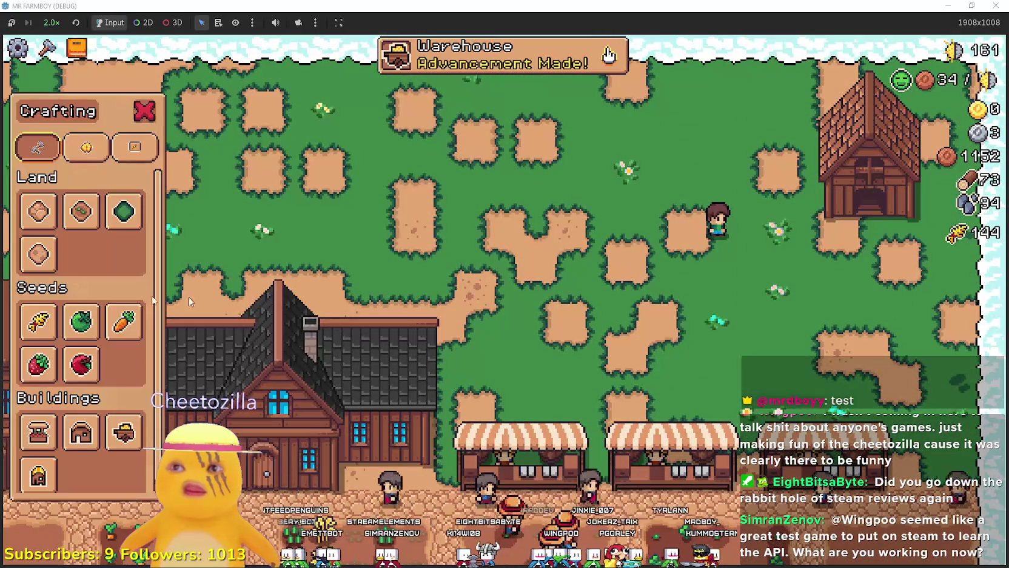
key(a)
key(s)
scroll(63, 467, down, 1)
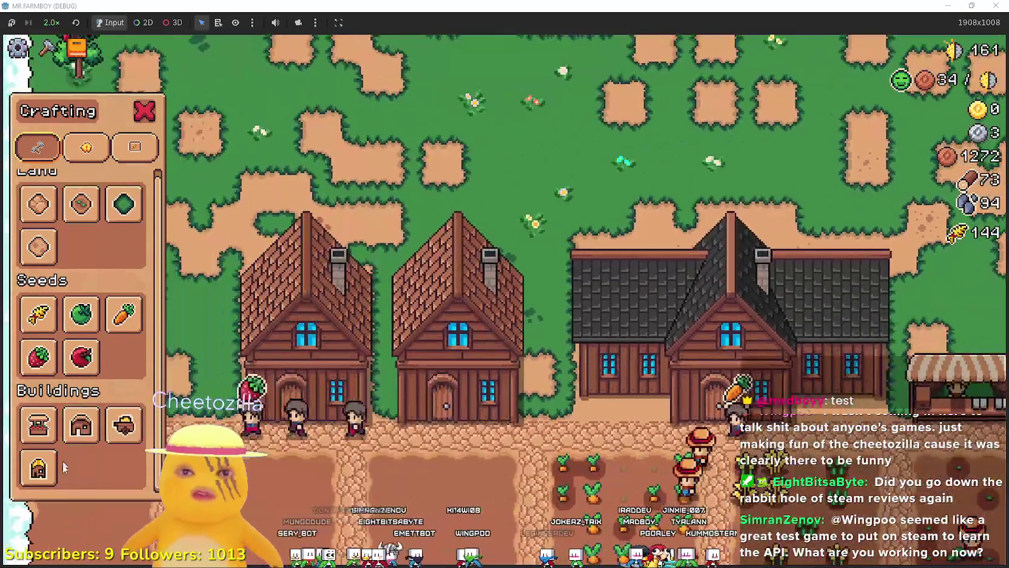
key(s)
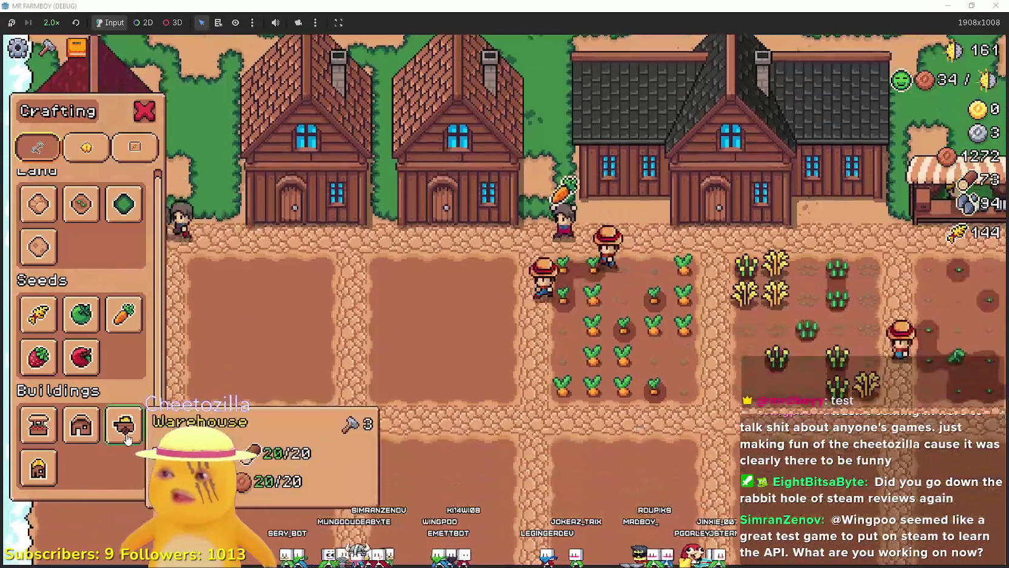
key(w)
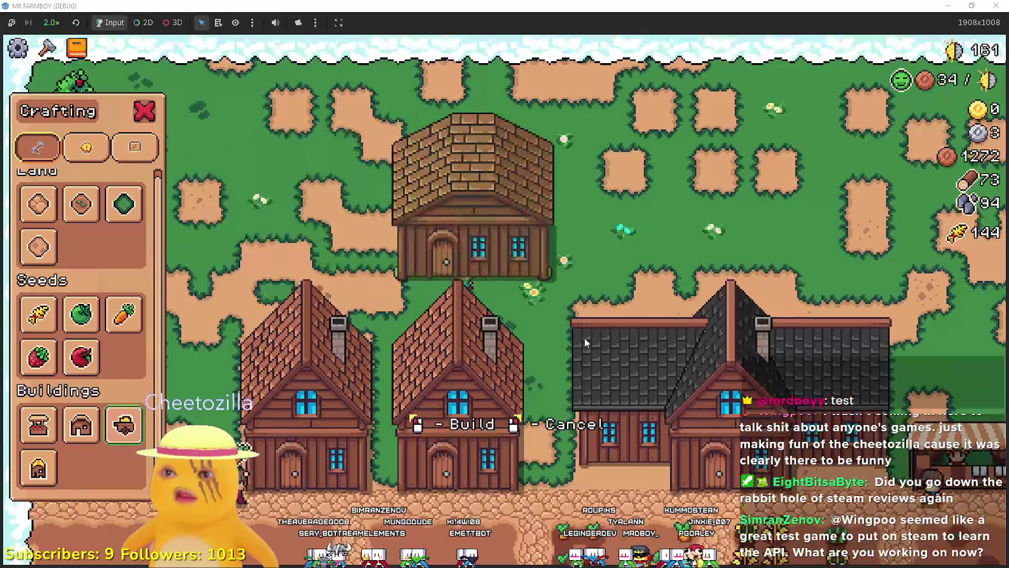
Build the warehouse above the market stalls for 20 wood and 20 stone
key(d)
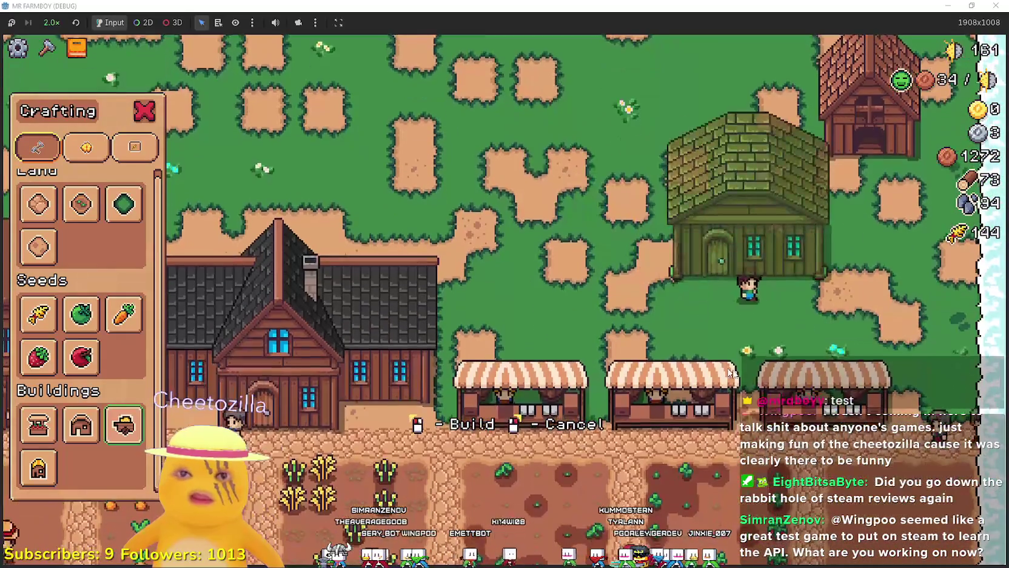
key(s)
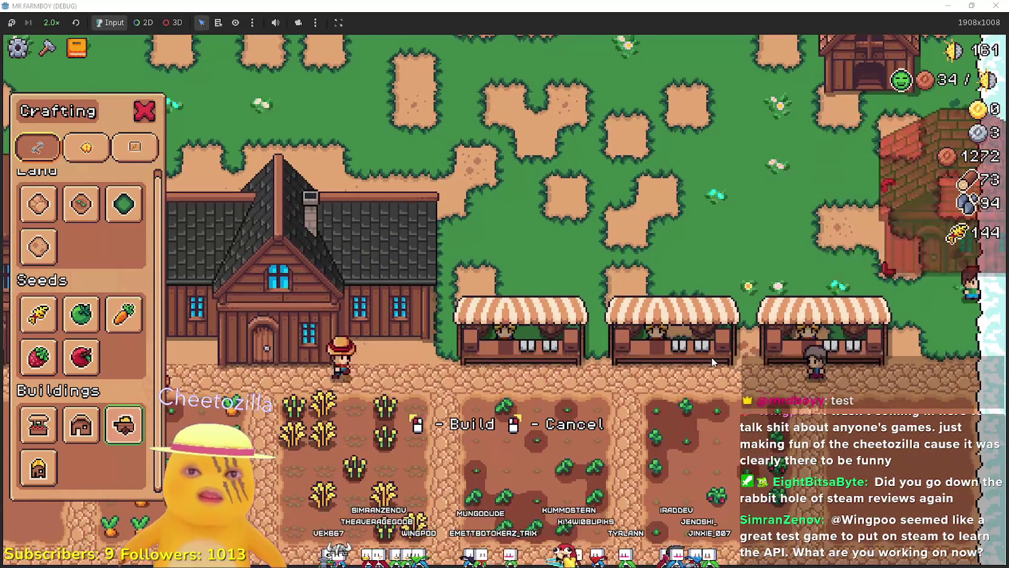
key(d)
key(s)
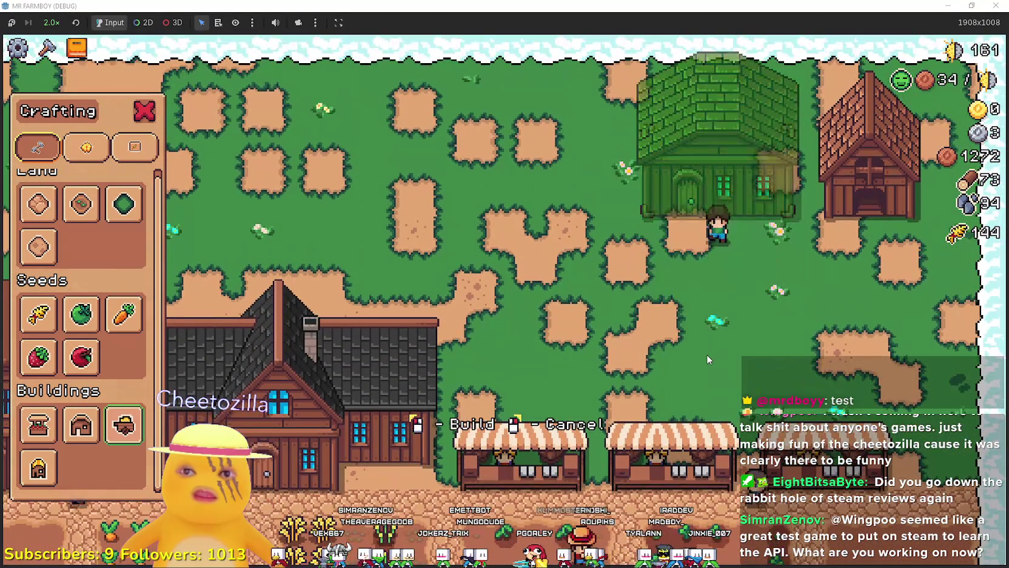
key(s)
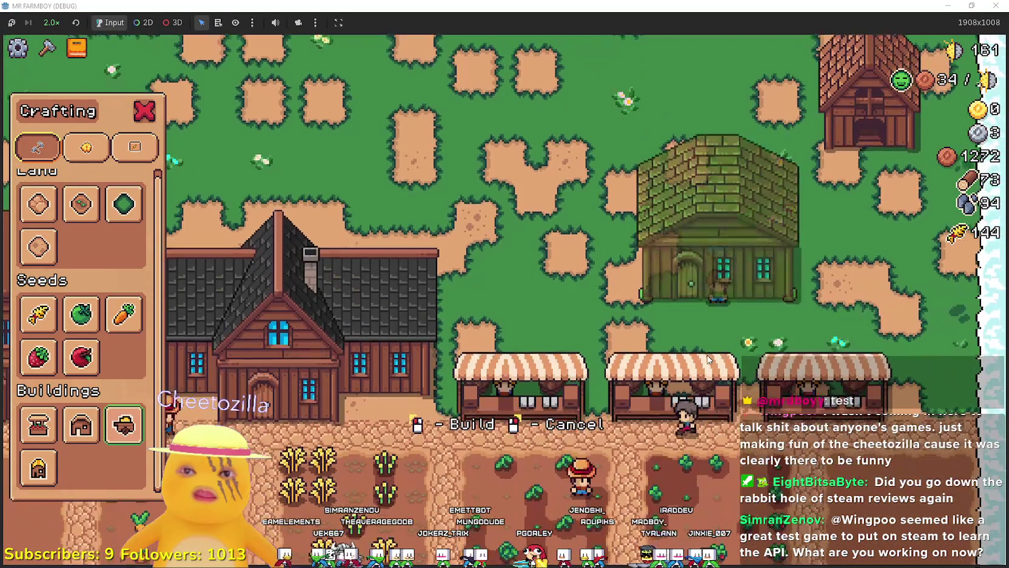
key(w)
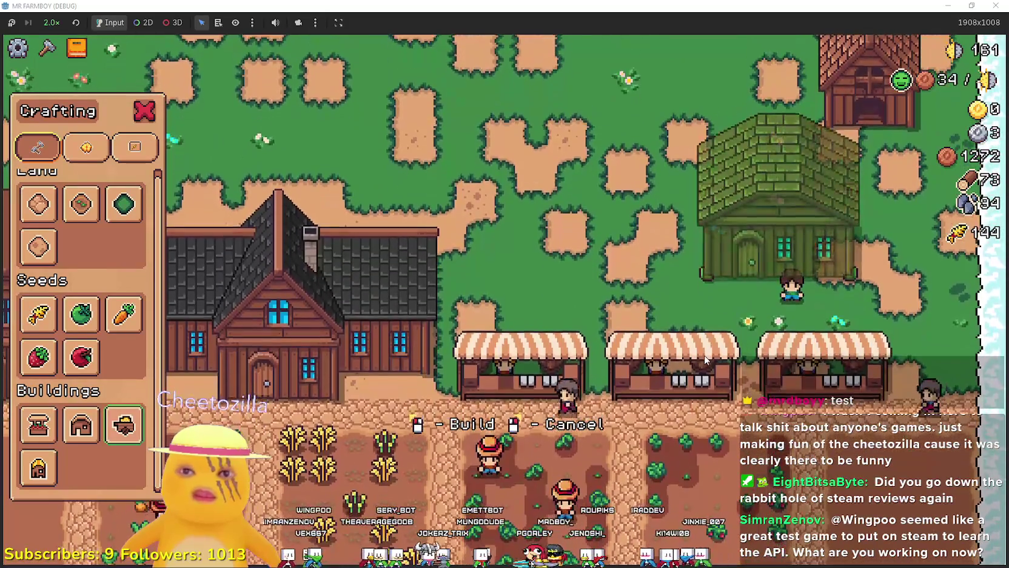
click(702, 359)
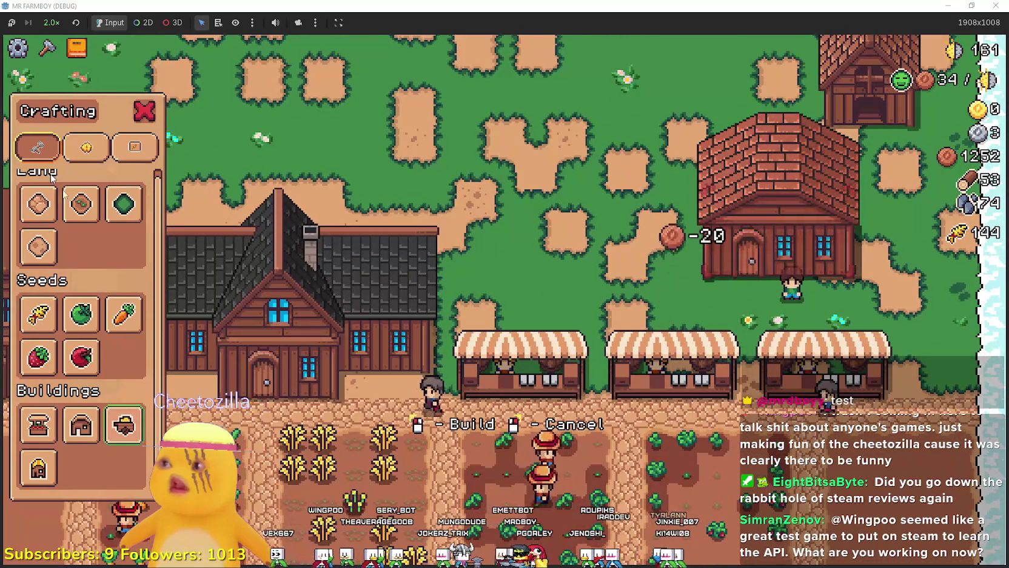
Lay sand path tiles below the warehouse door
click(38, 209)
click(720, 380)
key(d)
key(a)
key(s)
key(a)
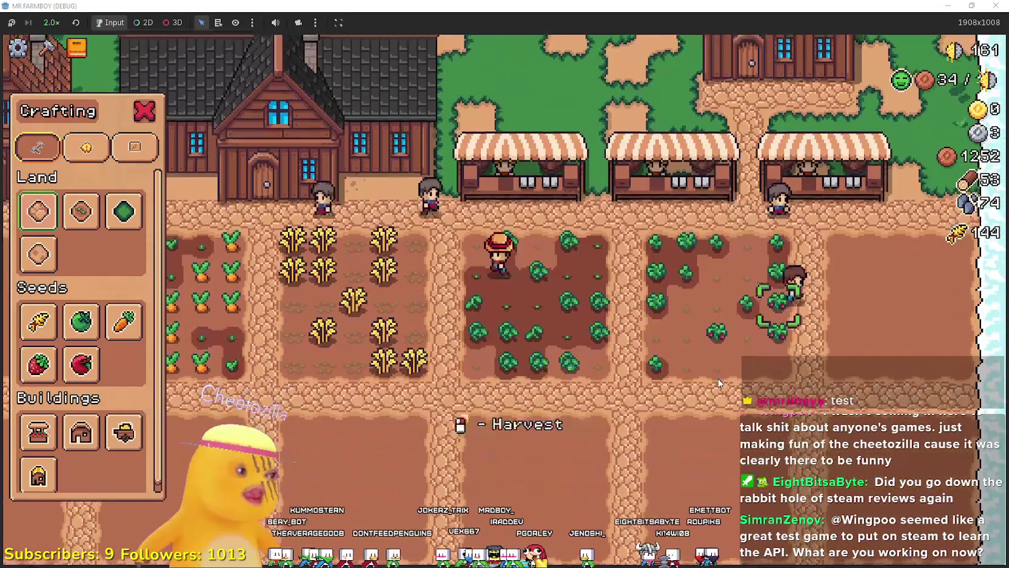
key(Escape)
Put wheat and green tomatoes into the warehouse stock (2/2), then close its window
key(w)
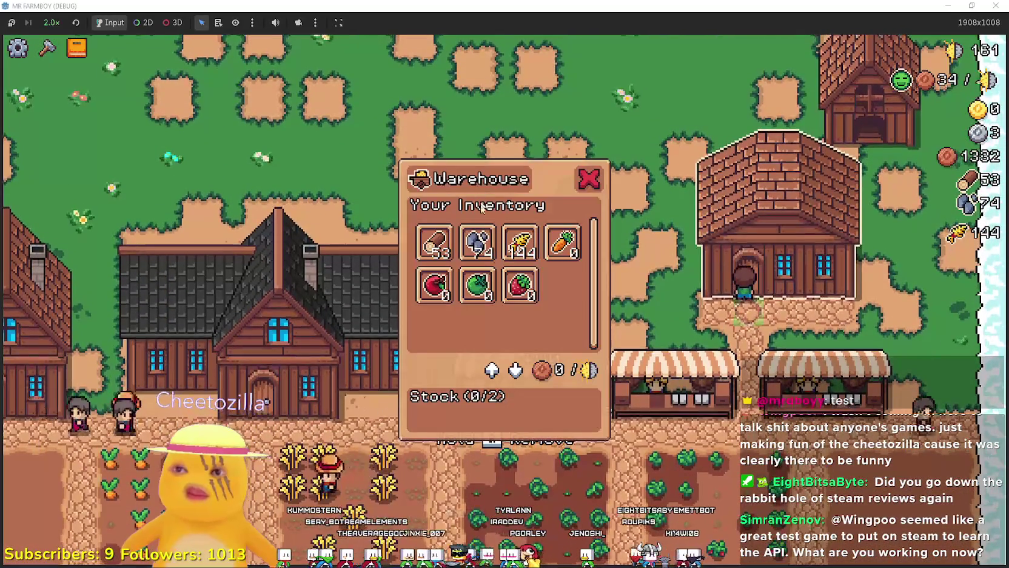
mouse_move(564, 259)
click(531, 253)
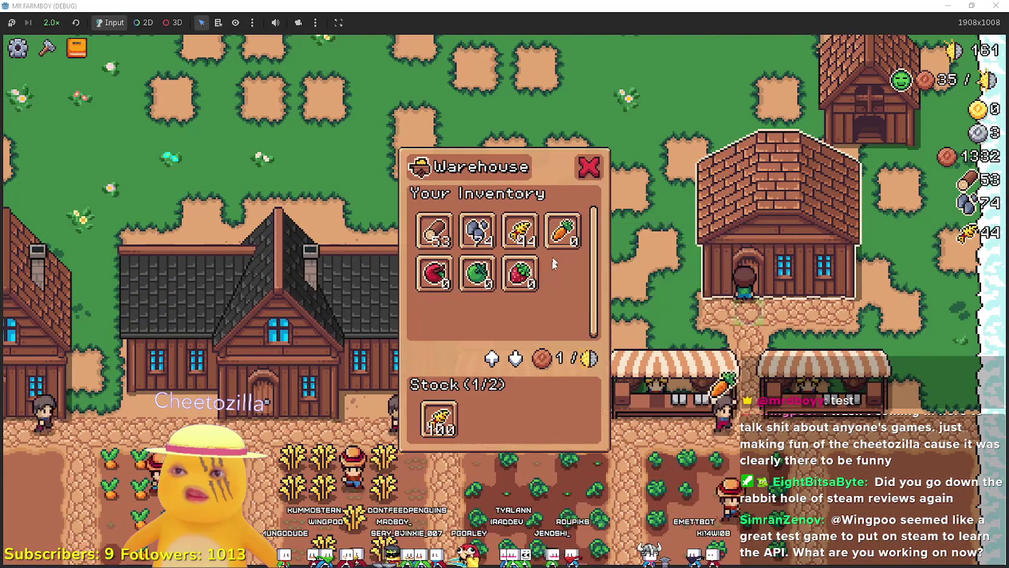
click(479, 276)
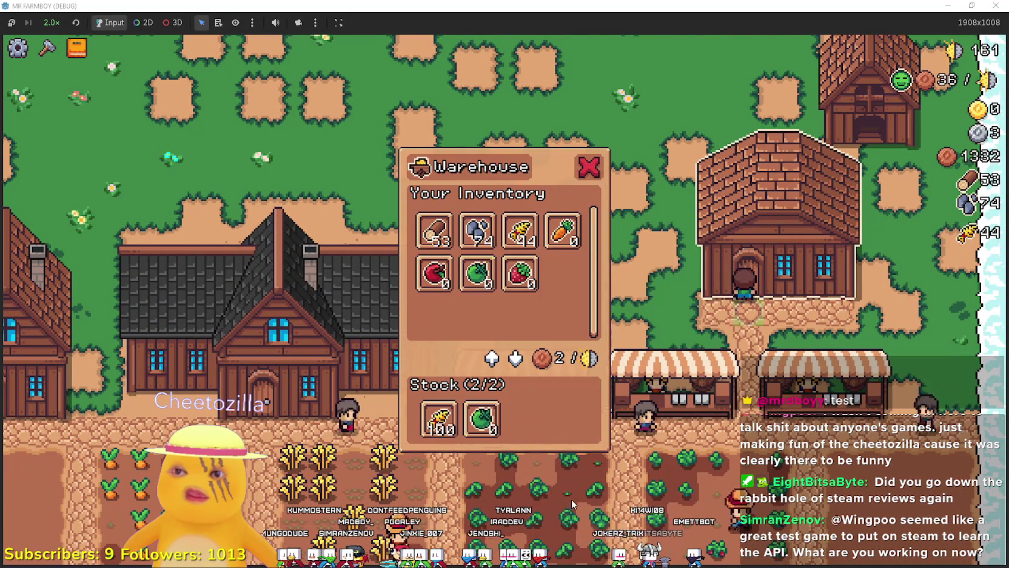
click(433, 432)
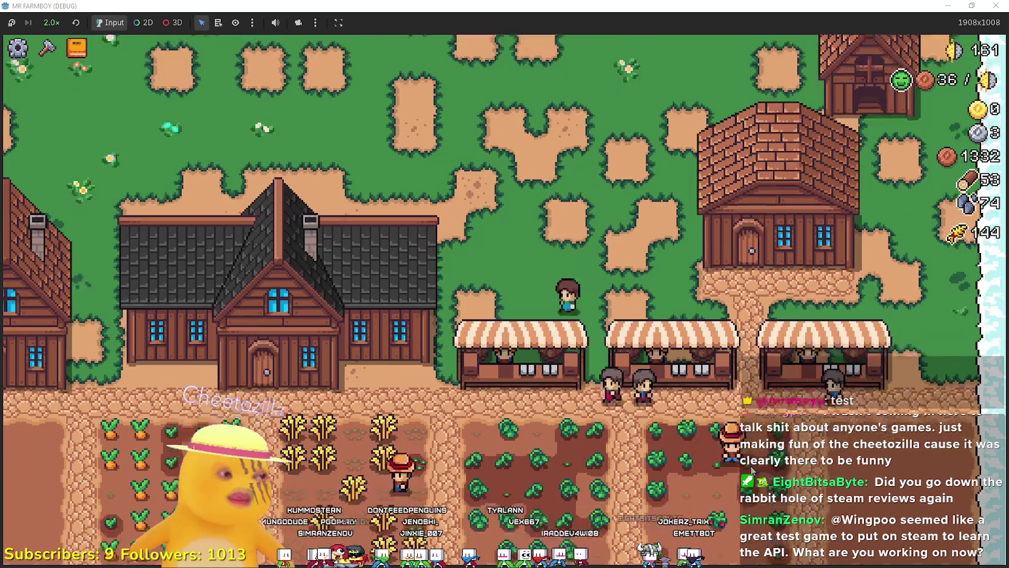
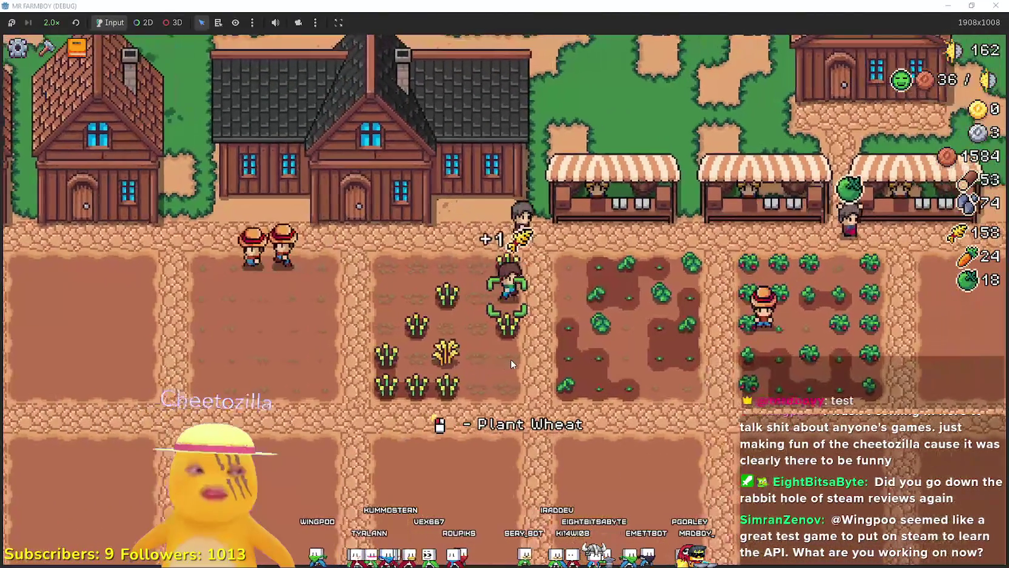
Look over the Crafting menu and the Advancements overview
key(c)
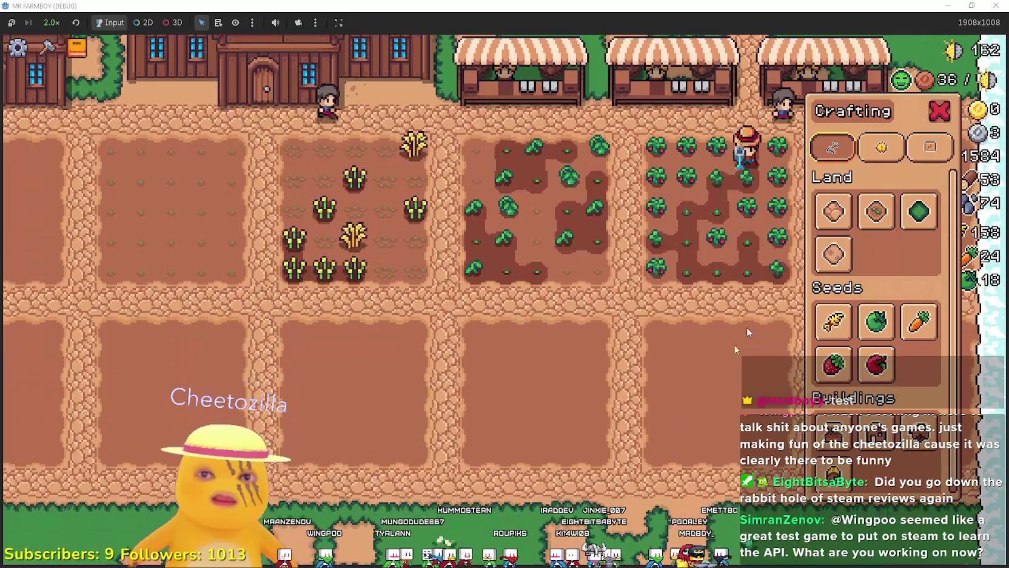
key(k)
key(k)
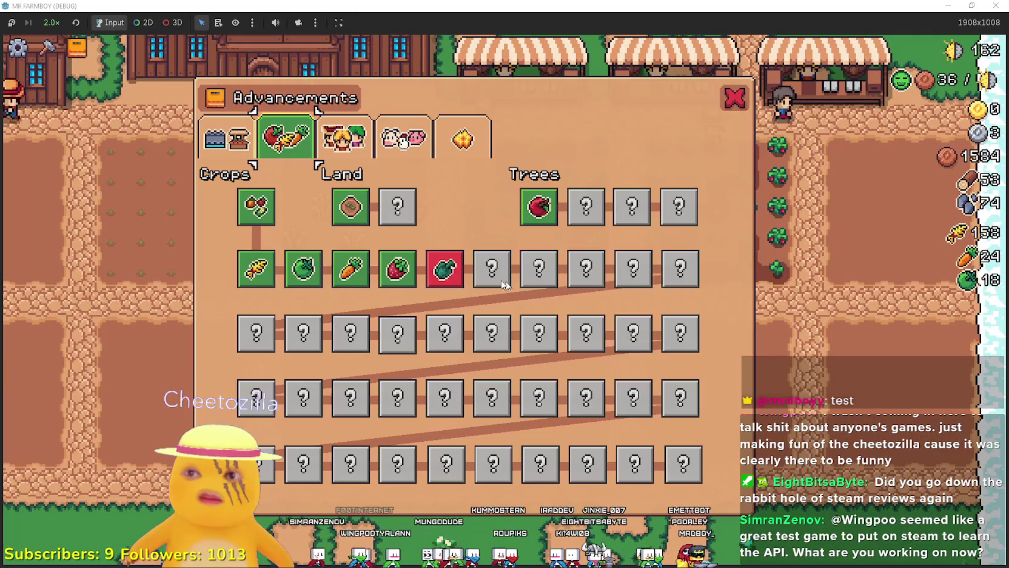
key(k)
mouse_move(450, 276)
key(k)
Water the green tomato plot and plant a green tomato on an empty tile
key(w)
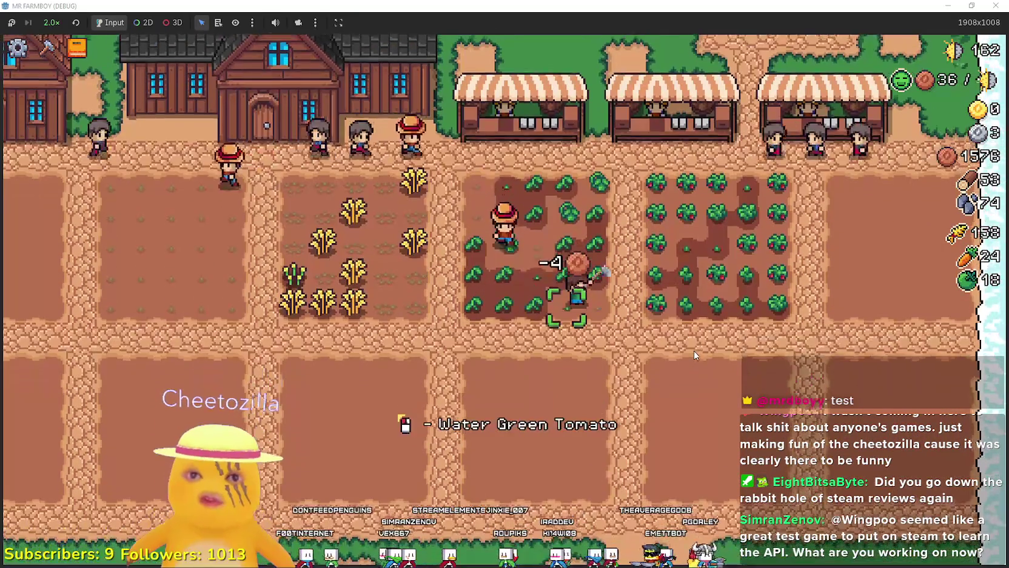
key(a)
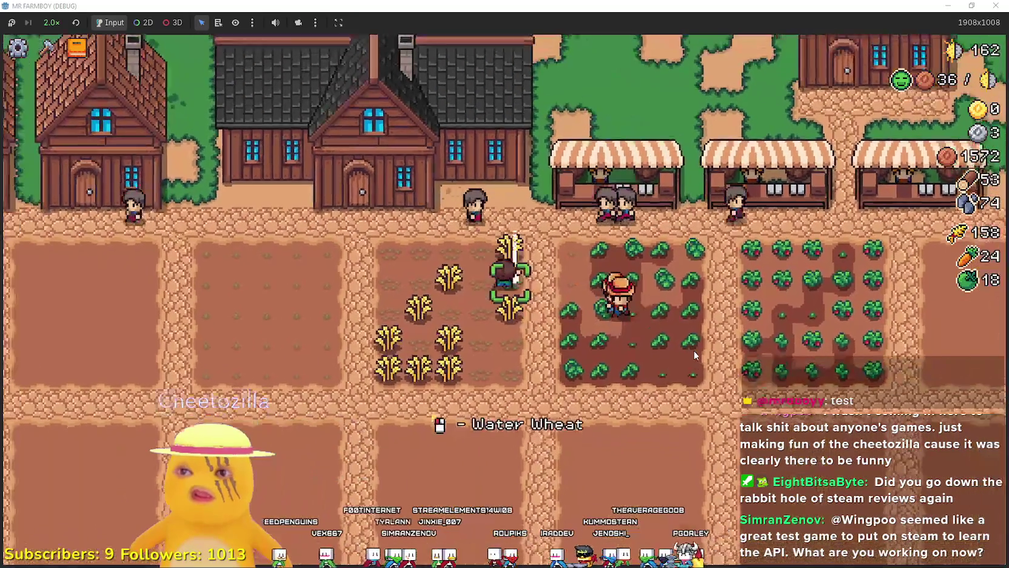
key(d)
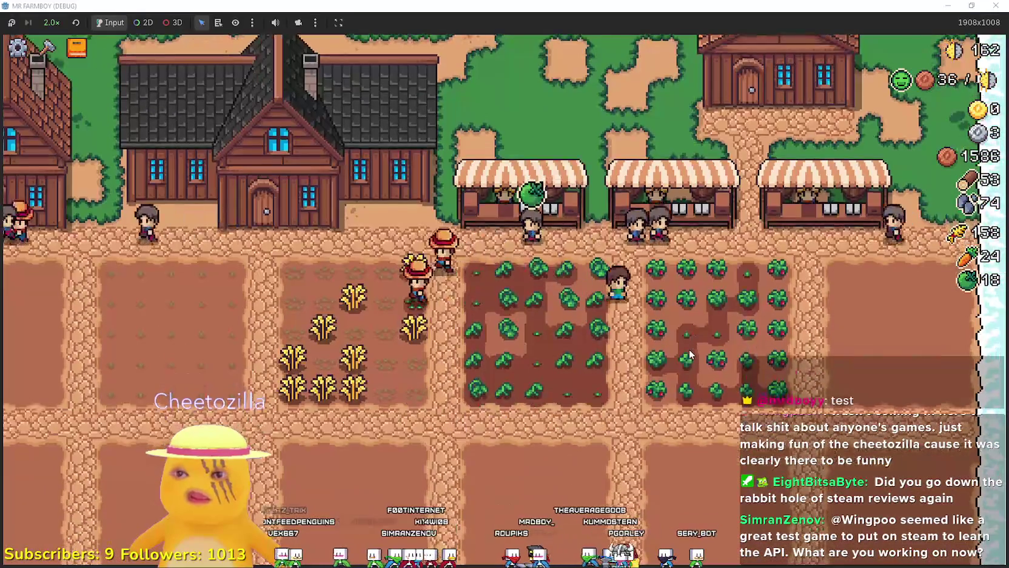
key(a)
key(d)
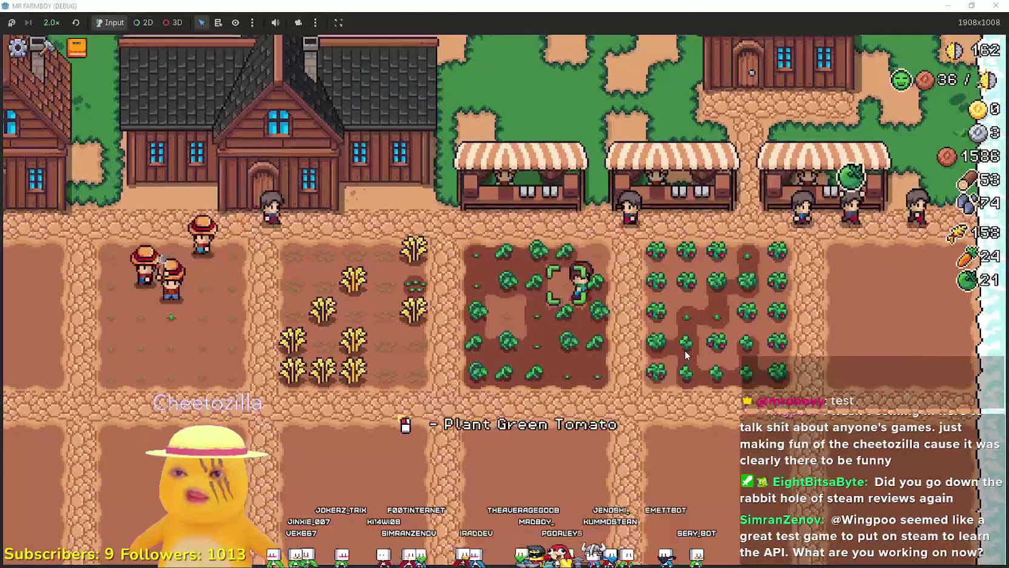
key(space)
key(a)
key(s)
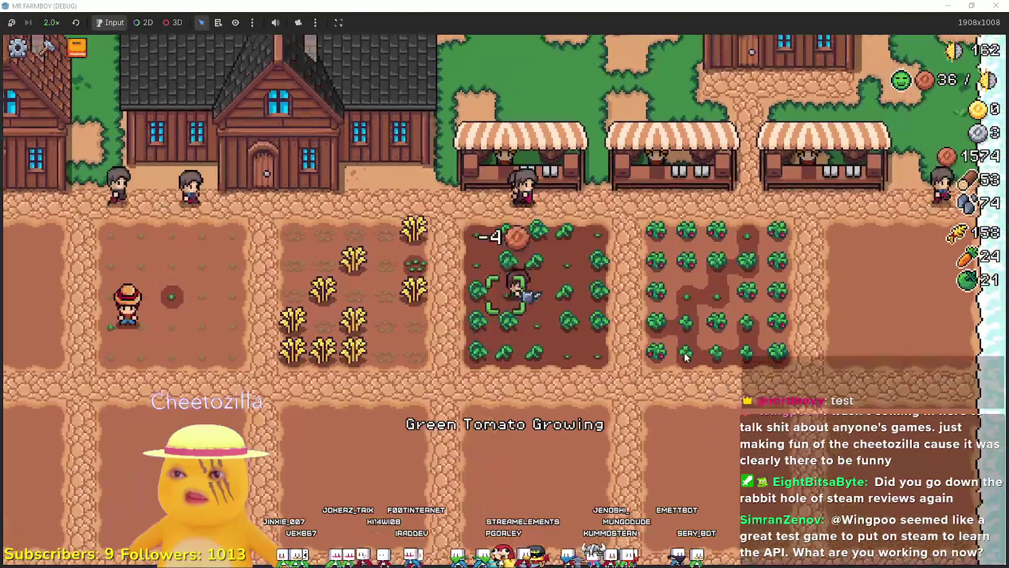
Harvest the ripe strawberries
key(d)
key(w)
key(space)
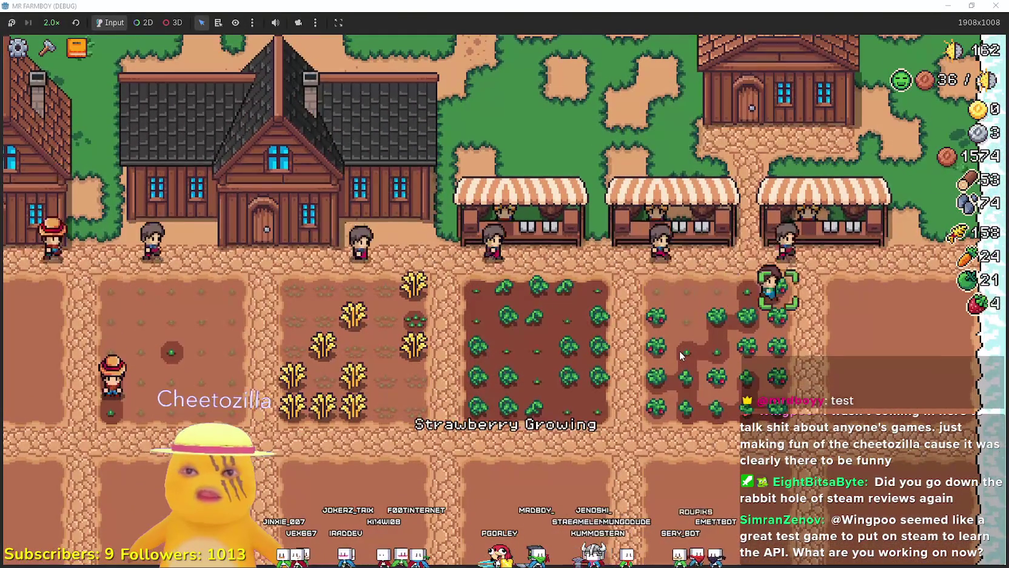
Finish the harvest and replant strawberries across the plot, reaching 17 strawberries
key(space)
key(a)
key(s)
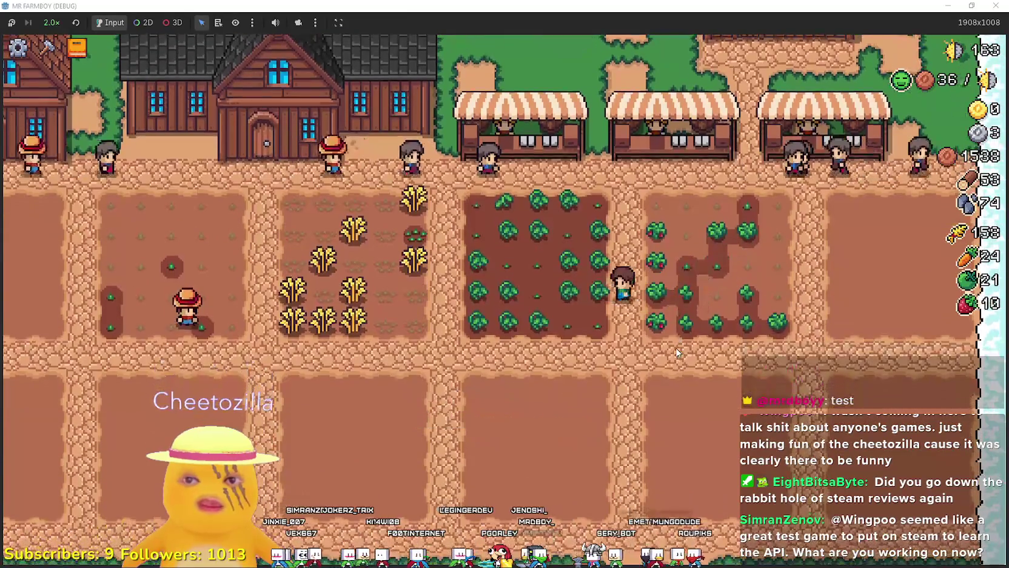
key(d)
key(w)
key(space)
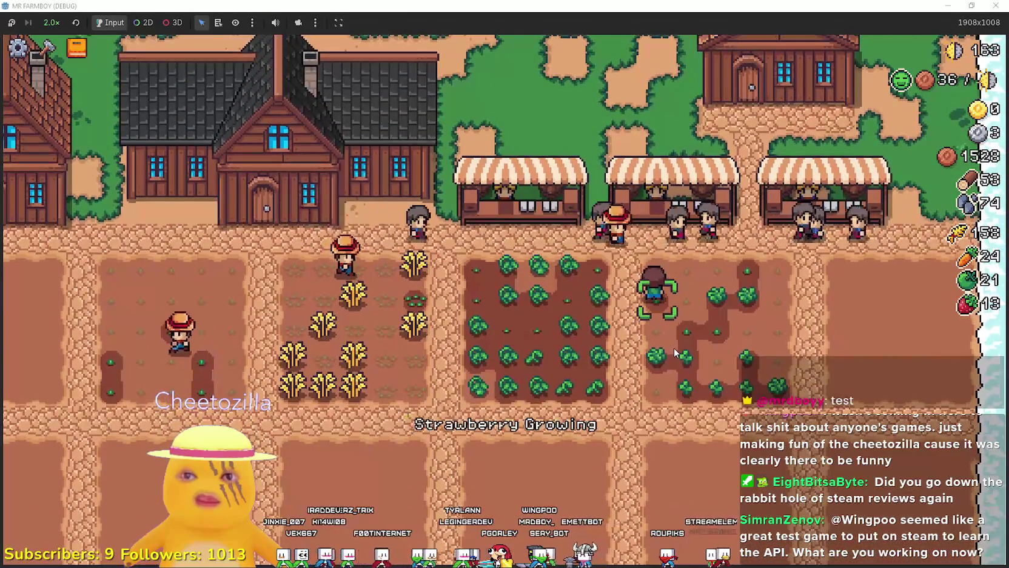
key(d)
key(w)
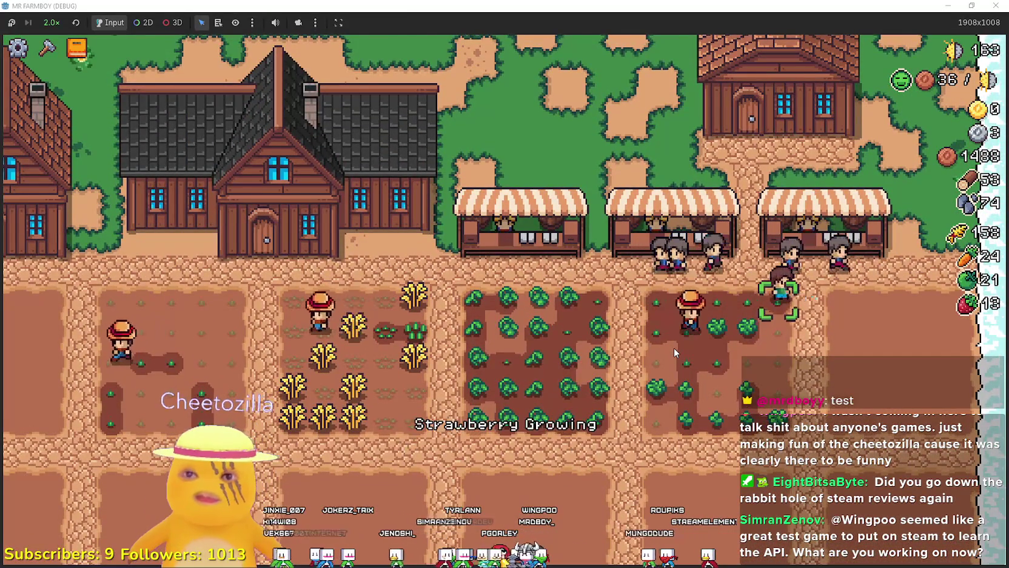
key(s)
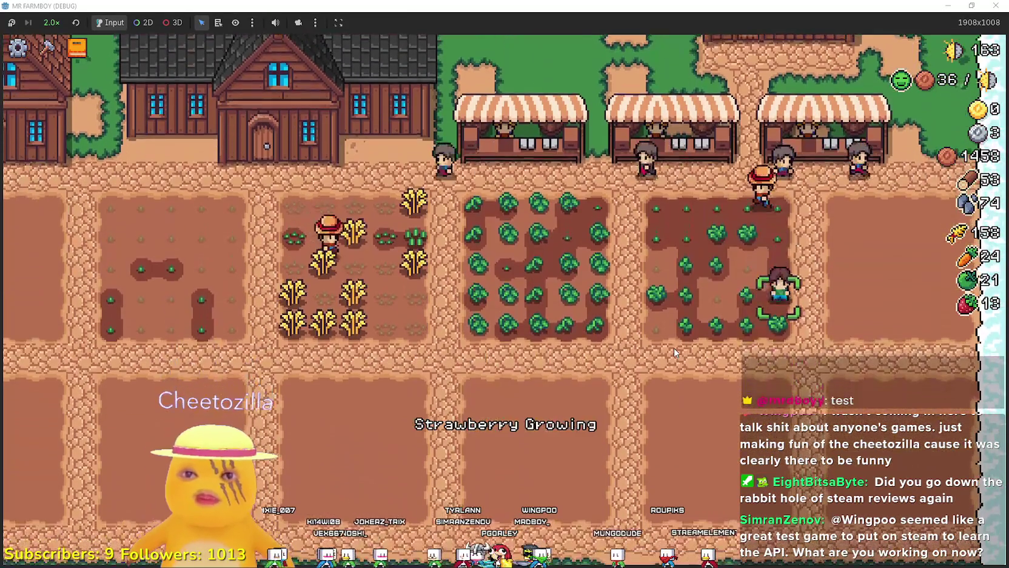
key(a)
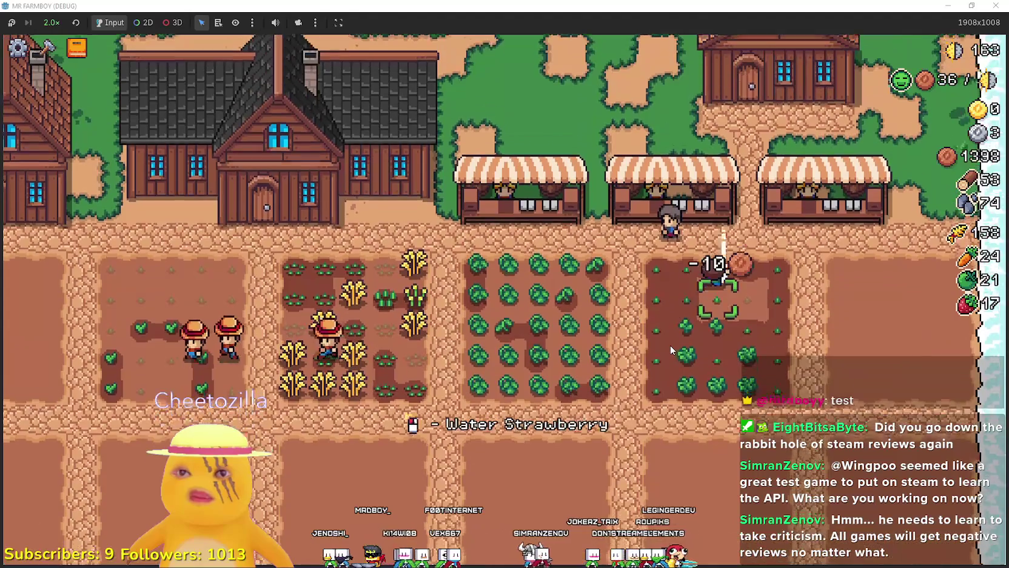
Open the Advancements overview and check the Warehouse entry under building advancements
key(c)
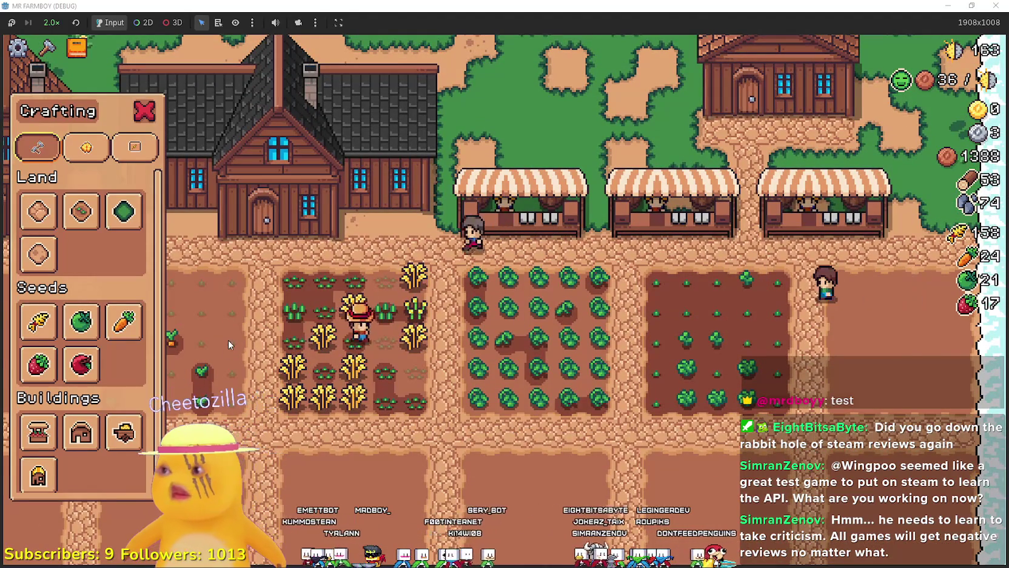
key(c)
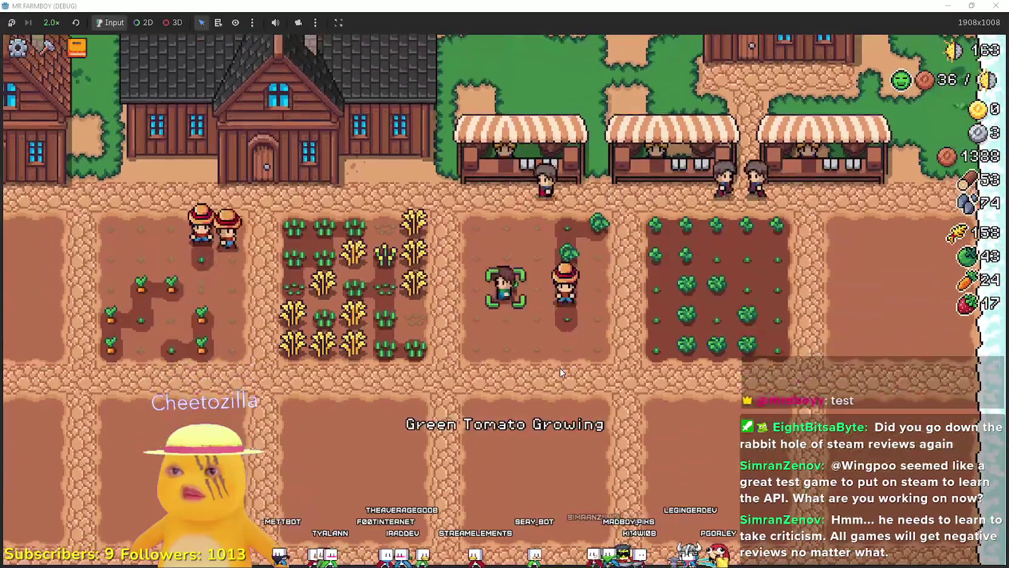
key(c)
key(a)
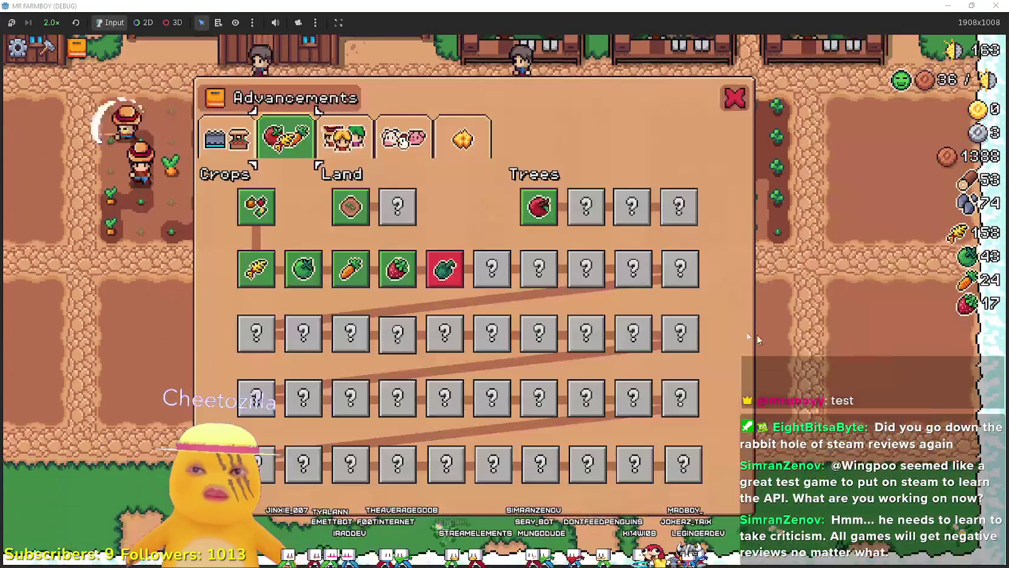
key(a)
key(c)
key(c)
key(a)
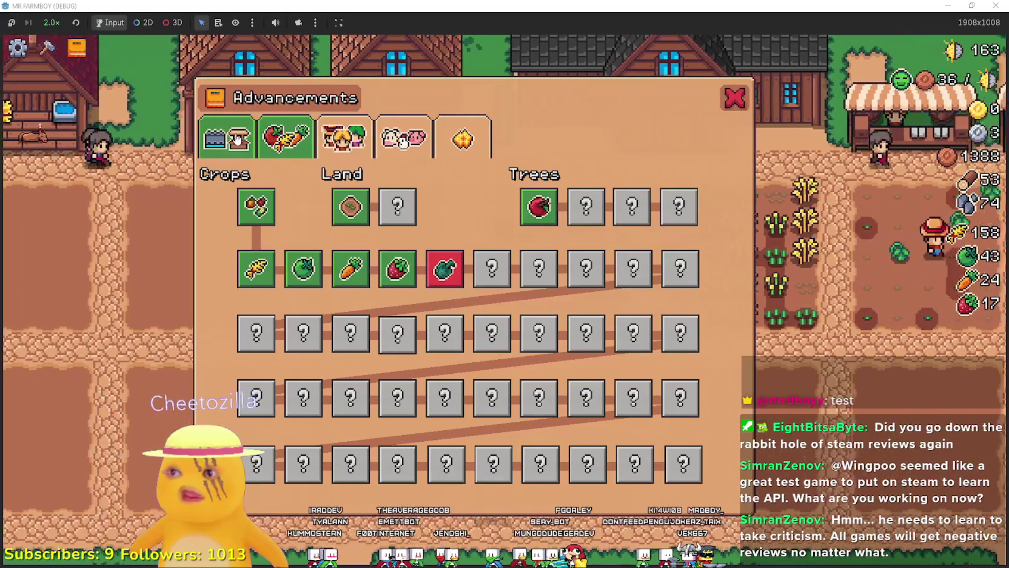
key(q)
mouse_move(318, 390)
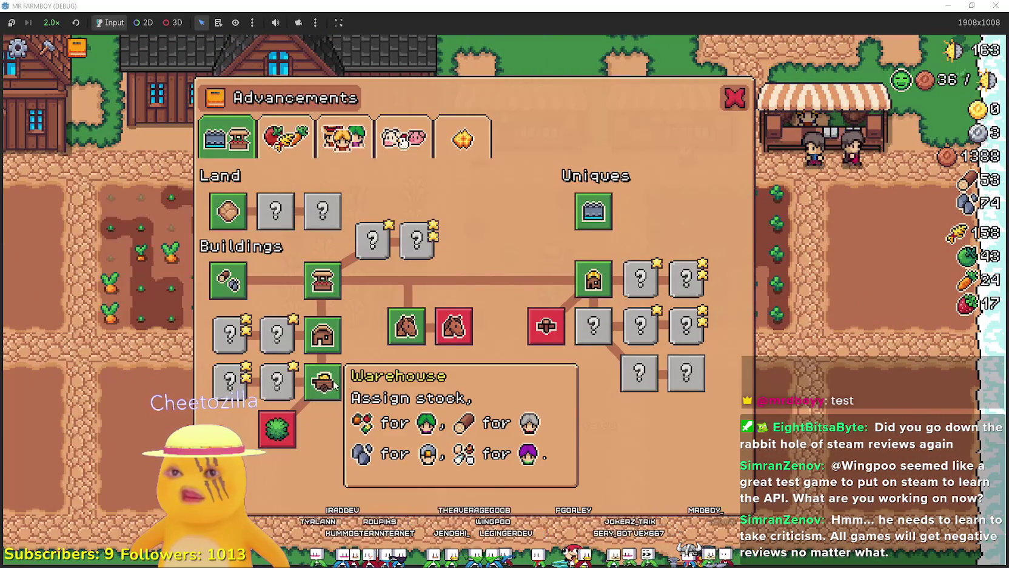
Walk up to the warehouse, look at its inventory, then close it
key(a)
key(w)
key(e)
key(Escape)
Build a House from Crafting on the grass beside the existing one
key(w)
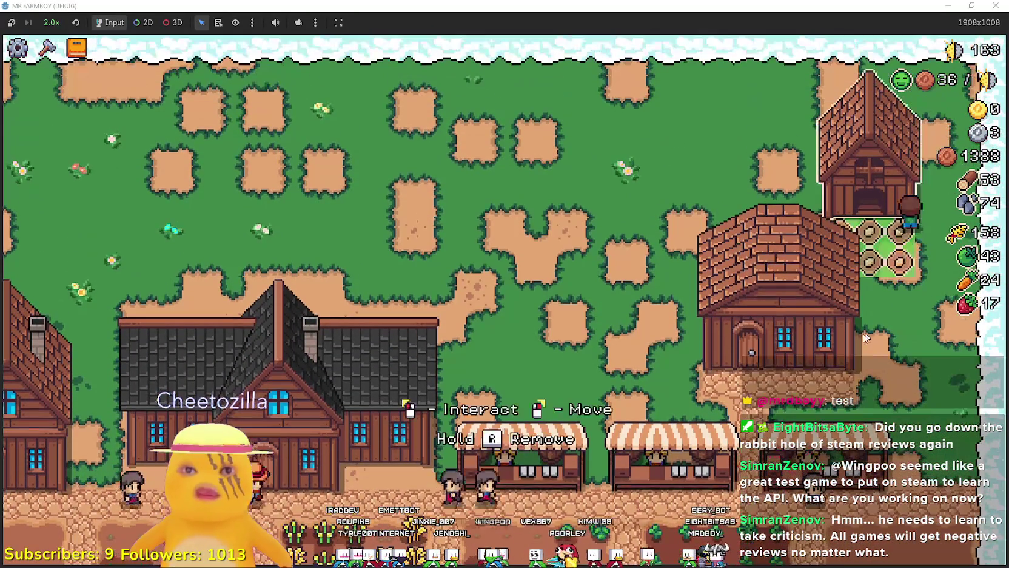
key(c)
key(a)
key(s)
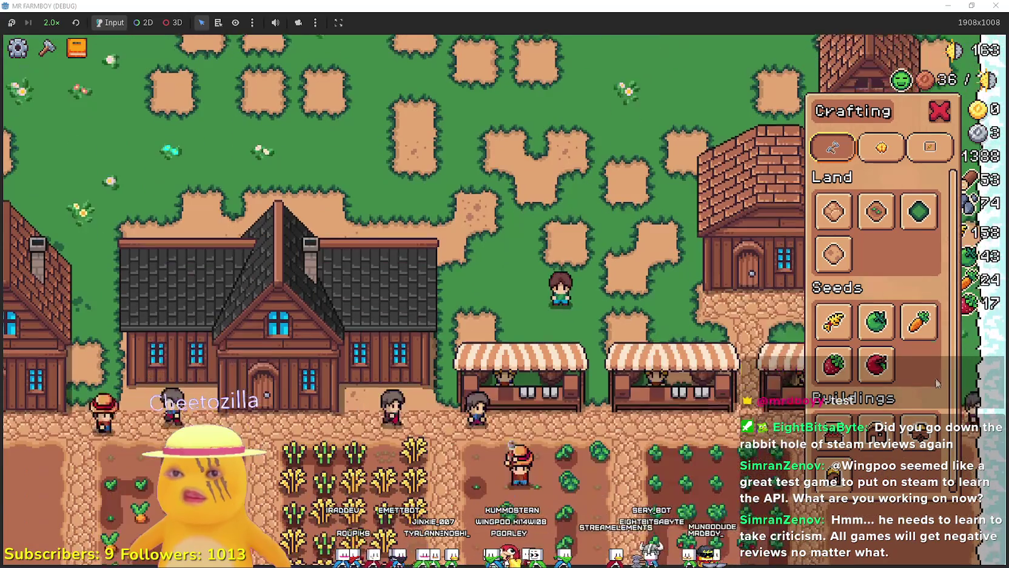
click(876, 433)
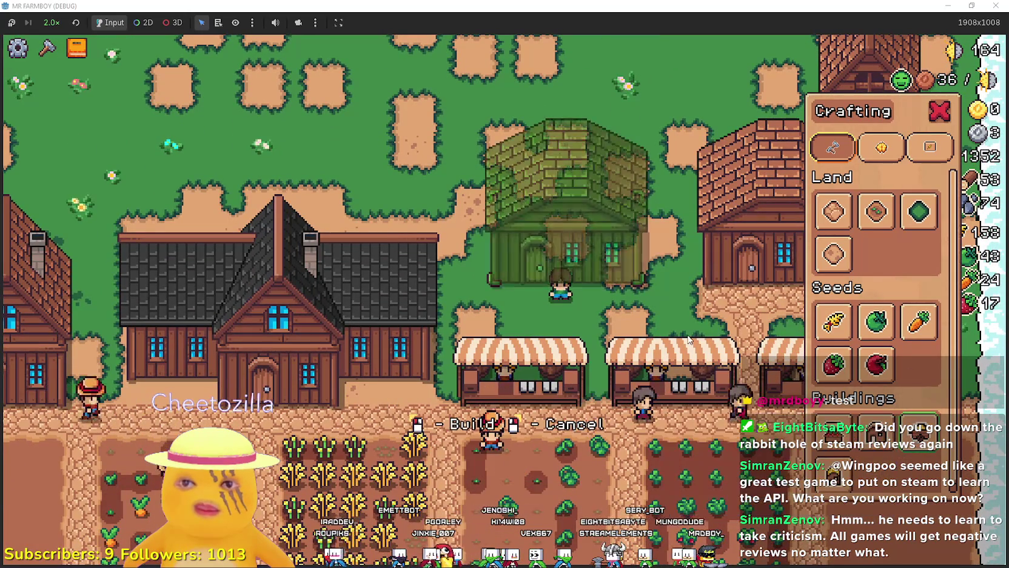
click(689, 340)
Lay a Road Tile at the new house's door and open the Warehouse inventory
click(852, 224)
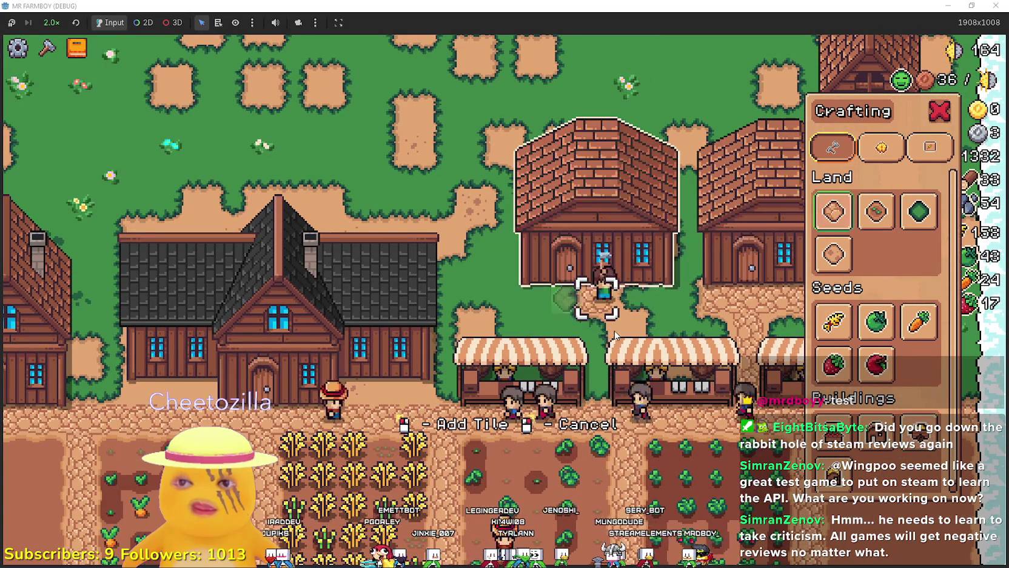
right_click(614, 330)
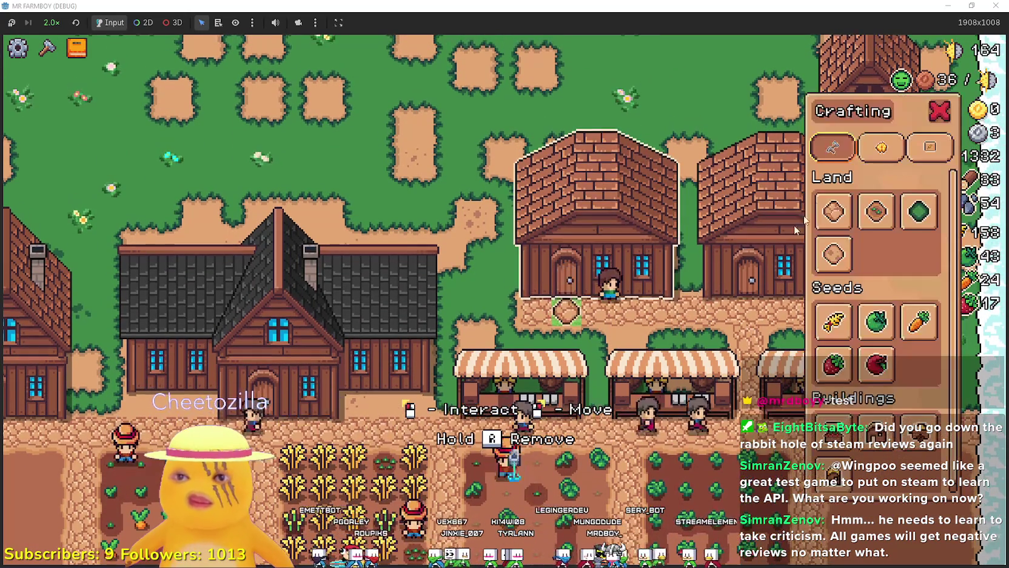
click(834, 211)
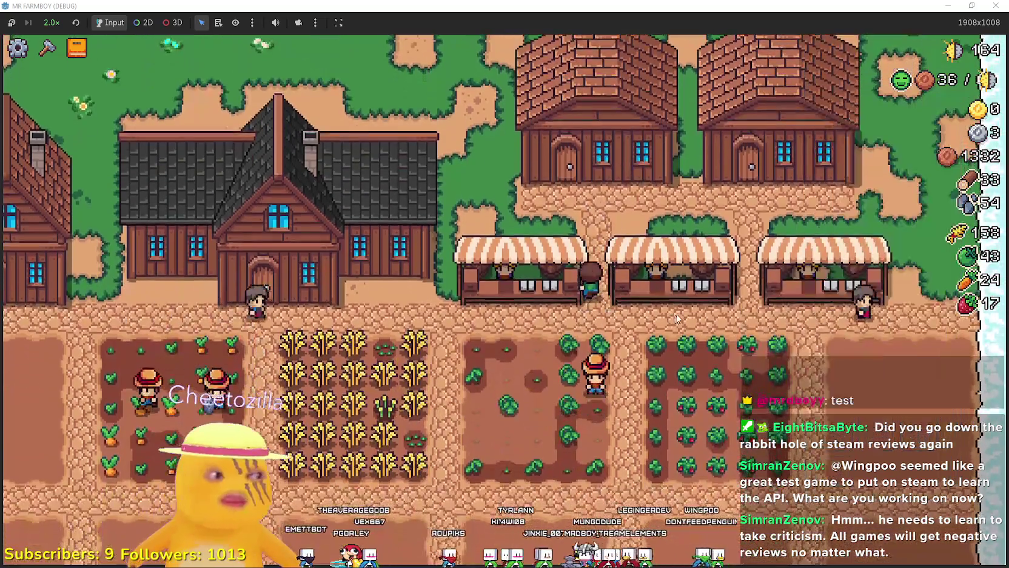
click(678, 315)
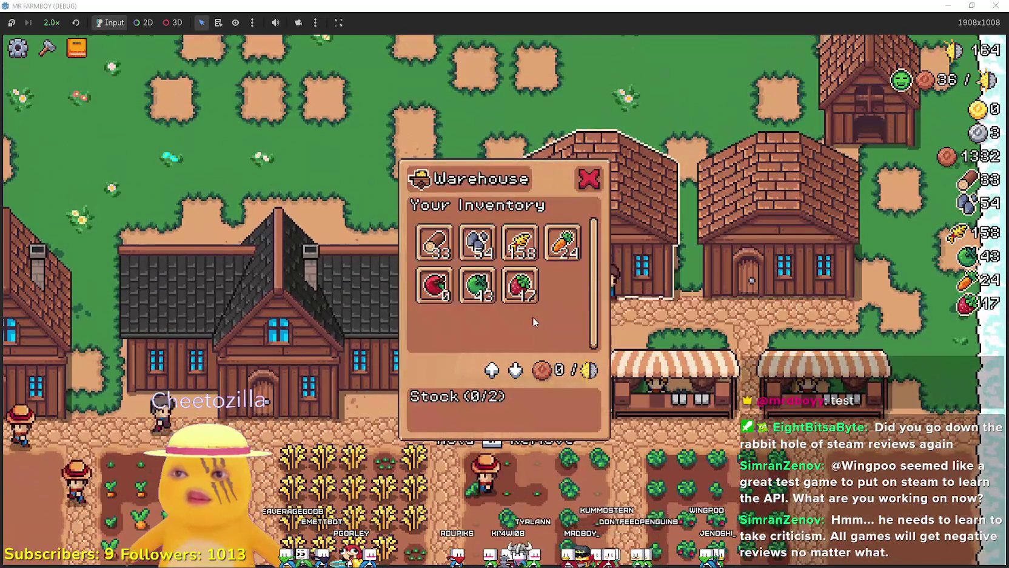
click(533, 321)
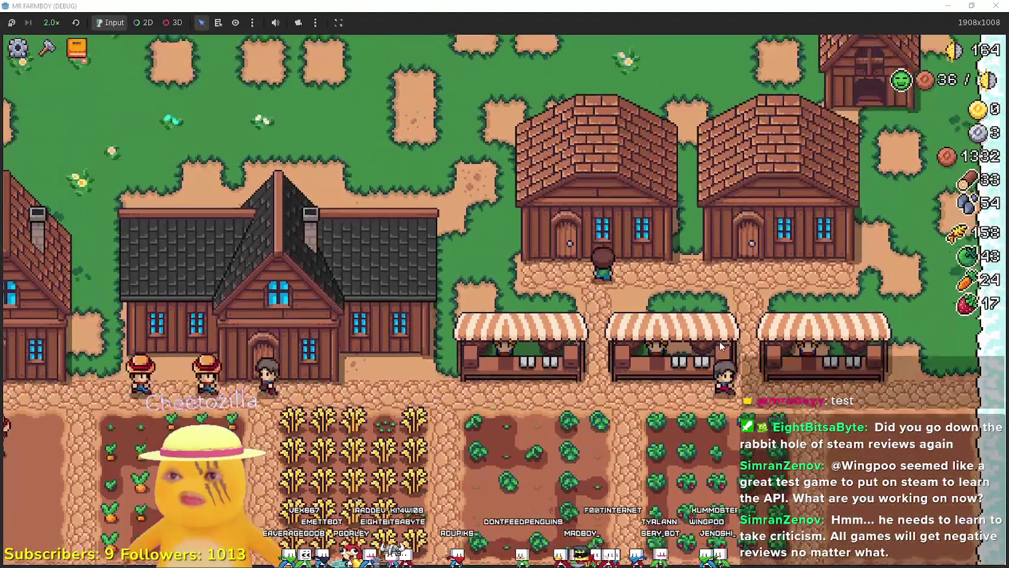
click(719, 341)
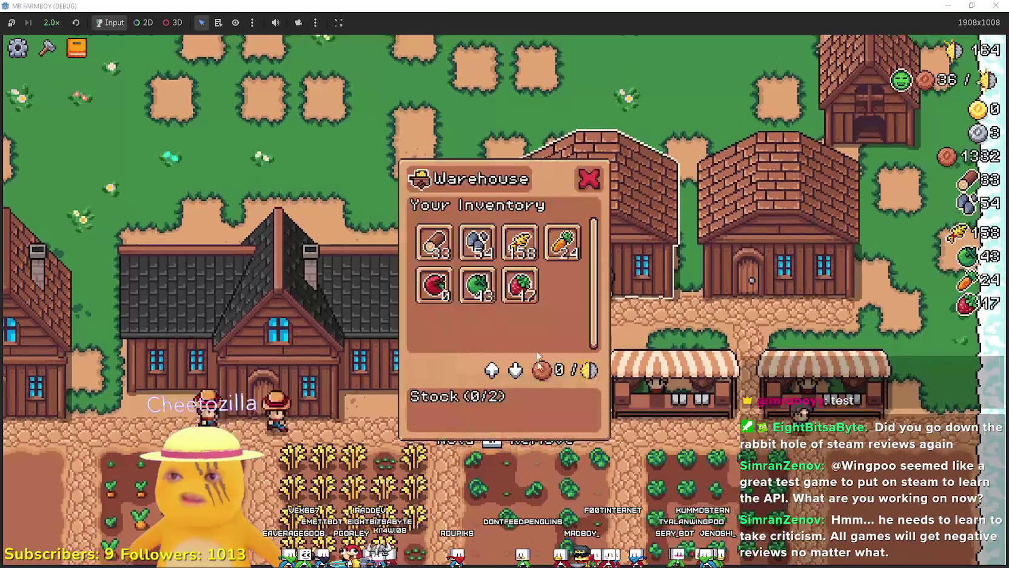
Stock carrots and strawberries in the Warehouse, then sell strawberries at the Market for 1644 coins
click(565, 265)
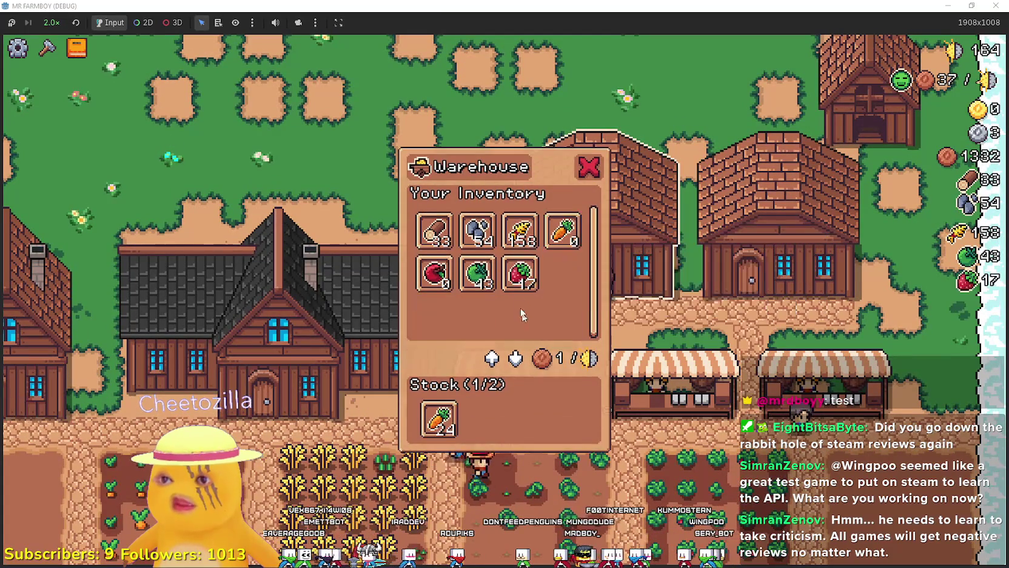
click(519, 274)
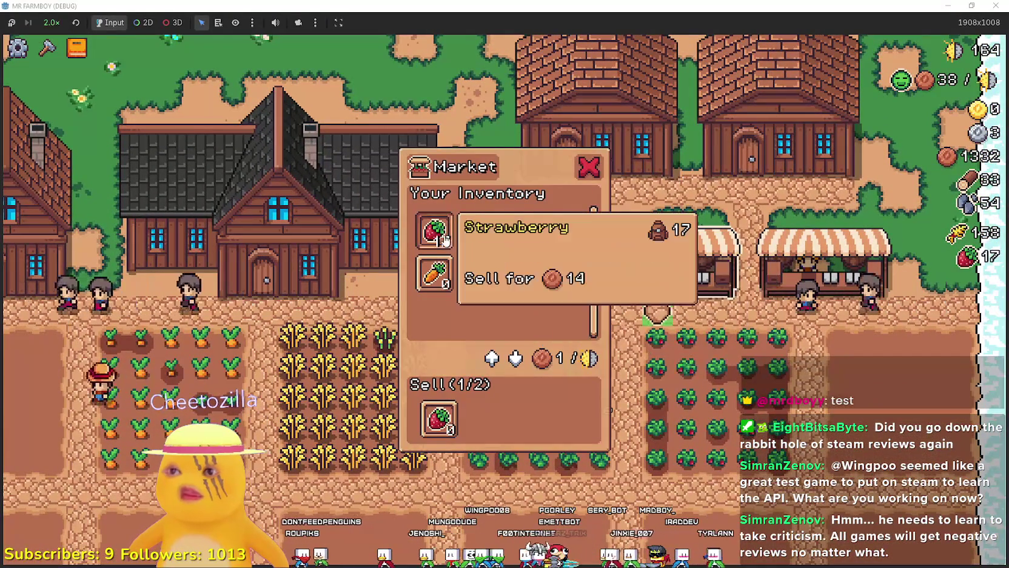
click(446, 241)
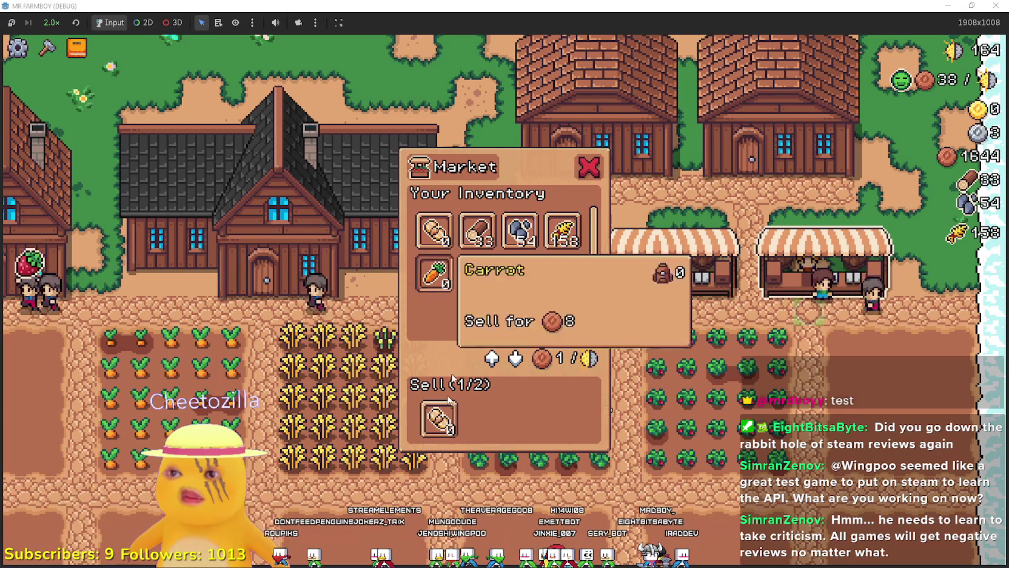
key(Escape)
Walk to the house and hire the green gatherer worker
key(a)
key(s)
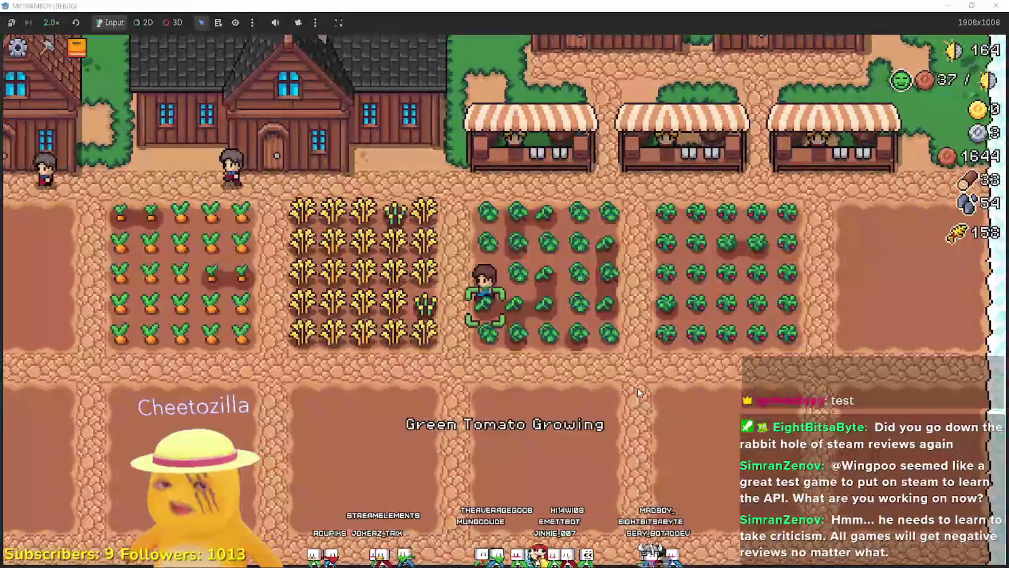
key(w)
key(a)
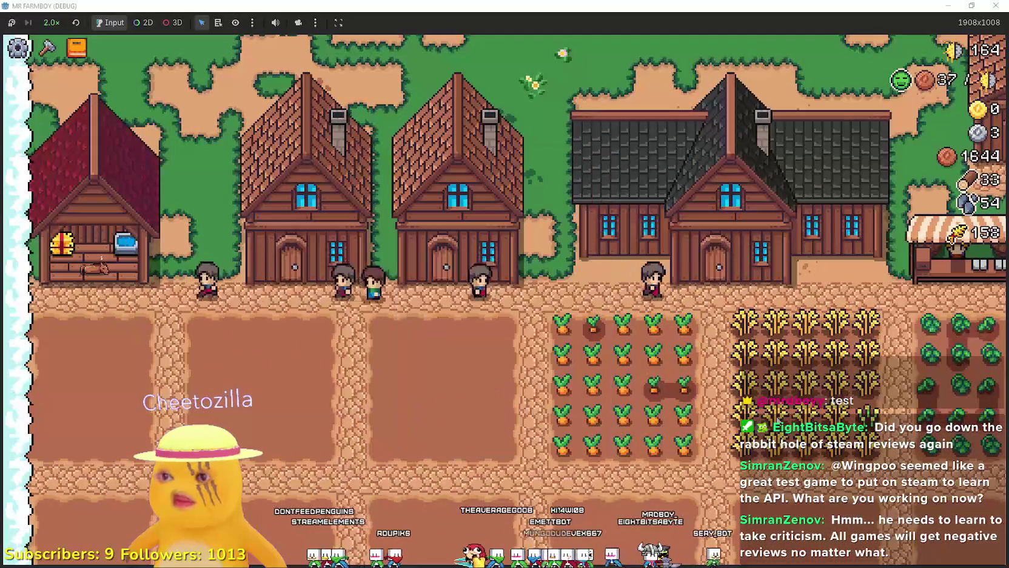
key(e)
click(478, 230)
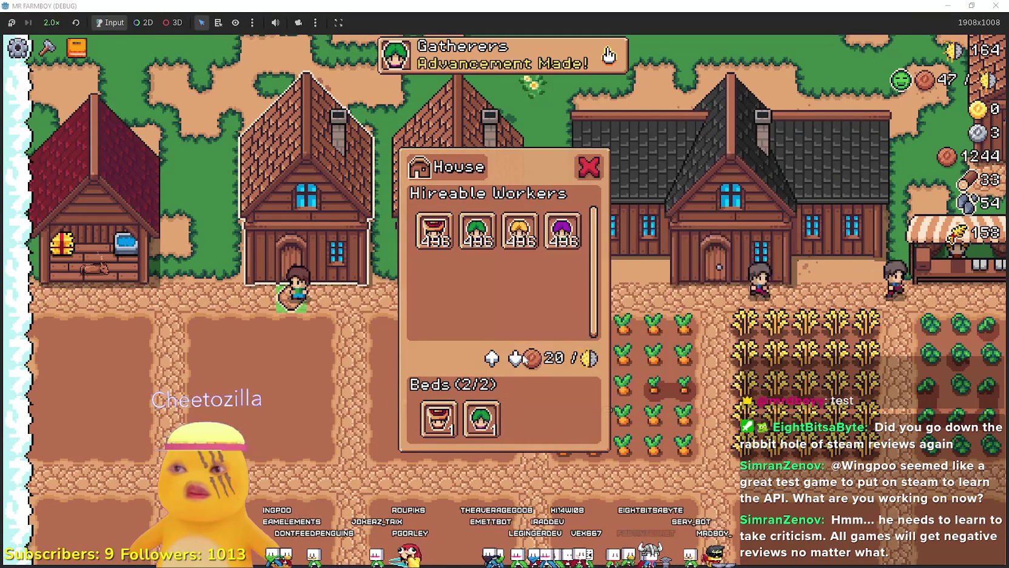
key(Escape)
Harvest carrots through the field to 20, then dismiss the Gatherers advancement notice
key(d)
key(s)
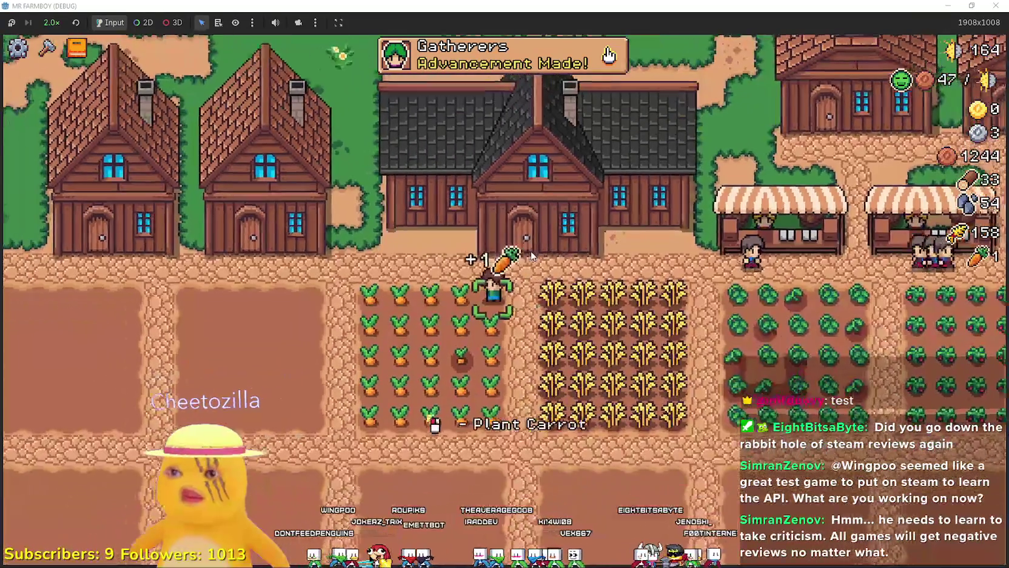
key(a)
key(s)
key(d)
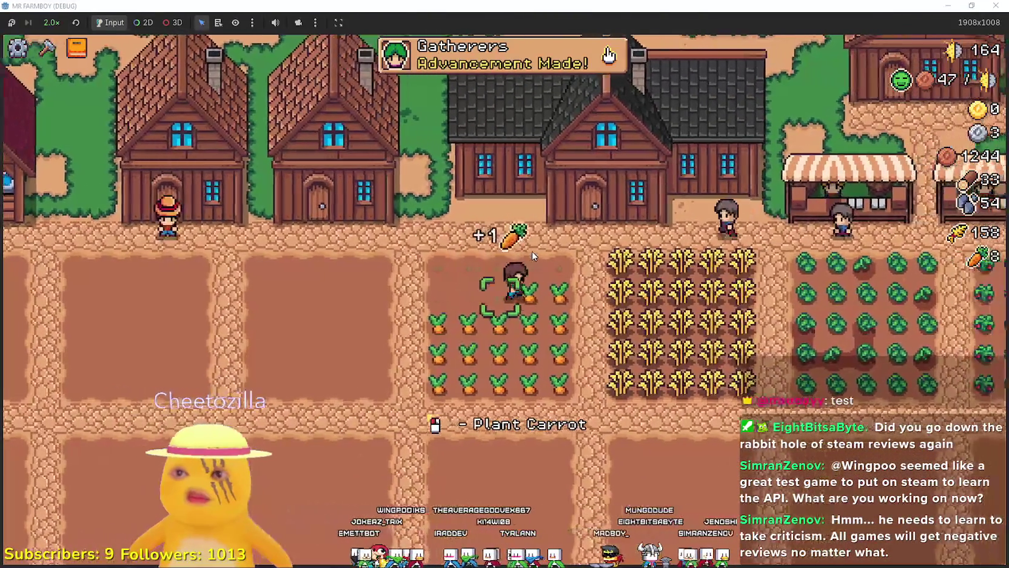
key(s)
key(a)
key(w)
key(d)
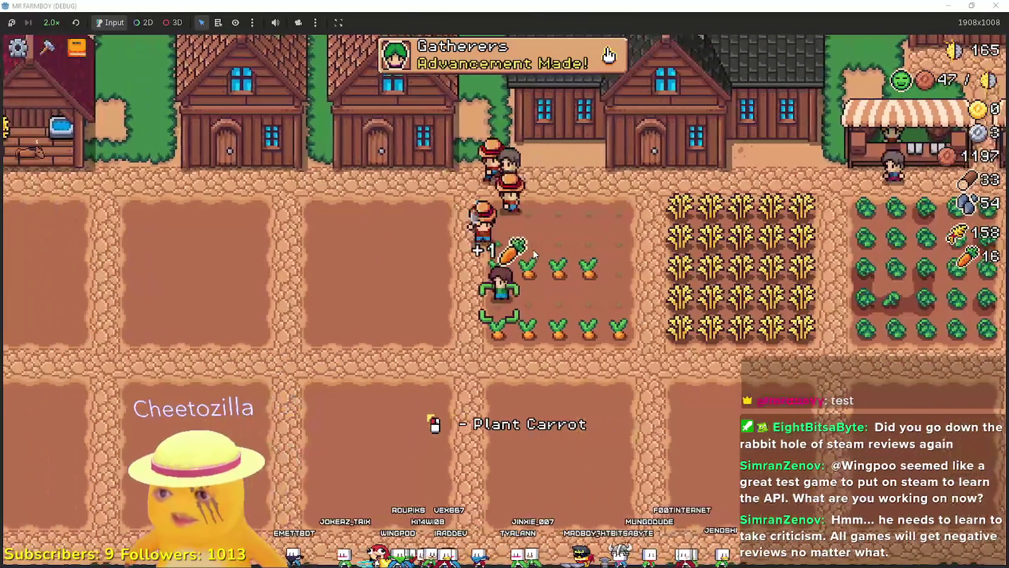
key(a)
scroll(485, 303, down, 3)
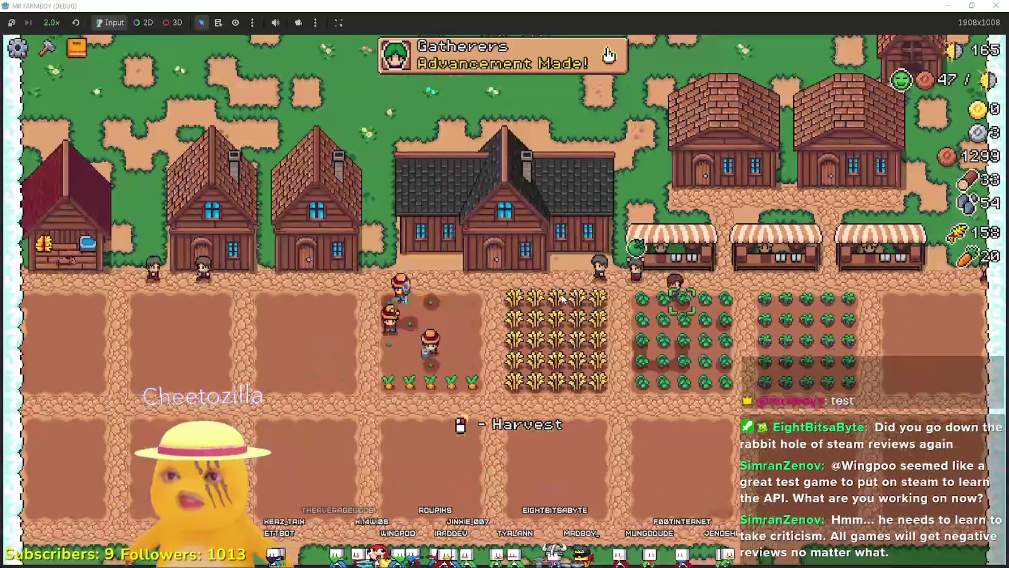
key(Tab)
key(Escape)
Place a new House from Crafting on the open grass north of the village
key(c)
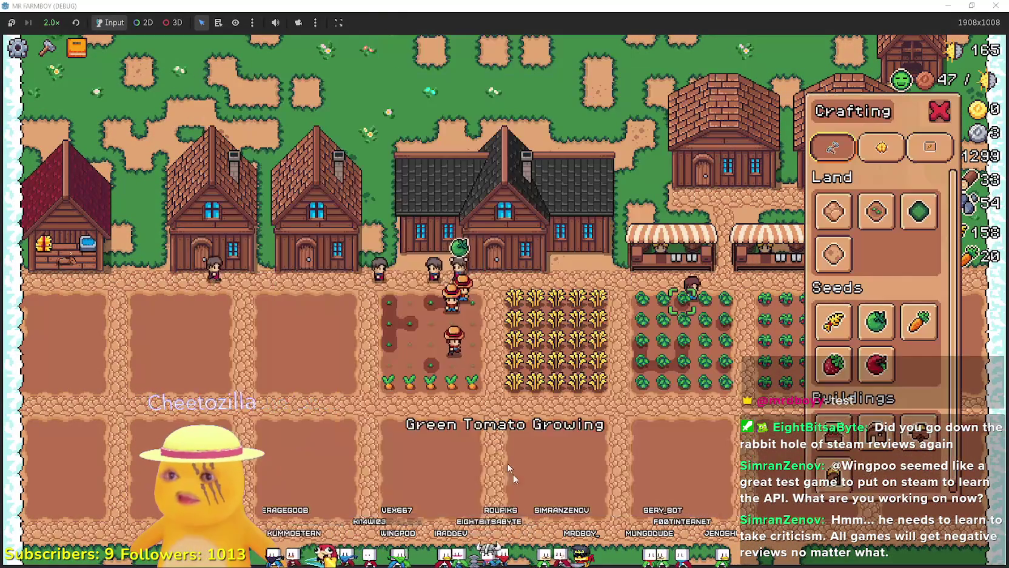
scroll(829, 464, down, 1)
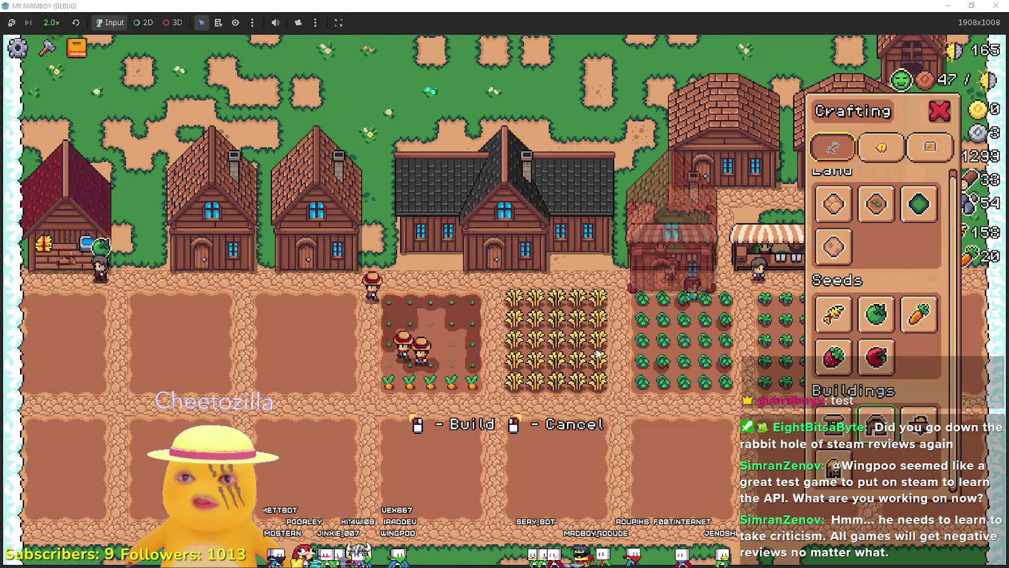
key(w)
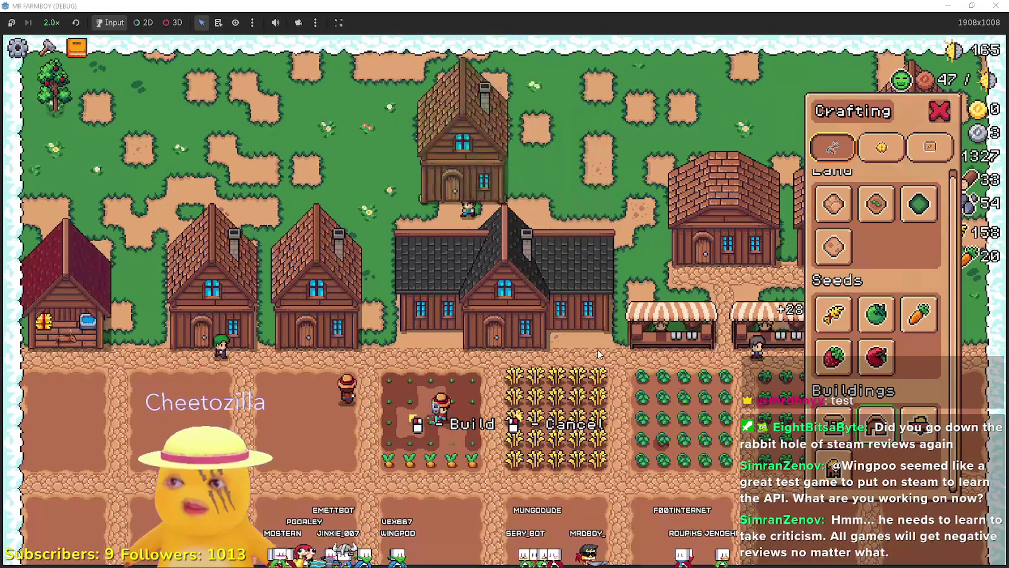
scroll(593, 338, up, 3)
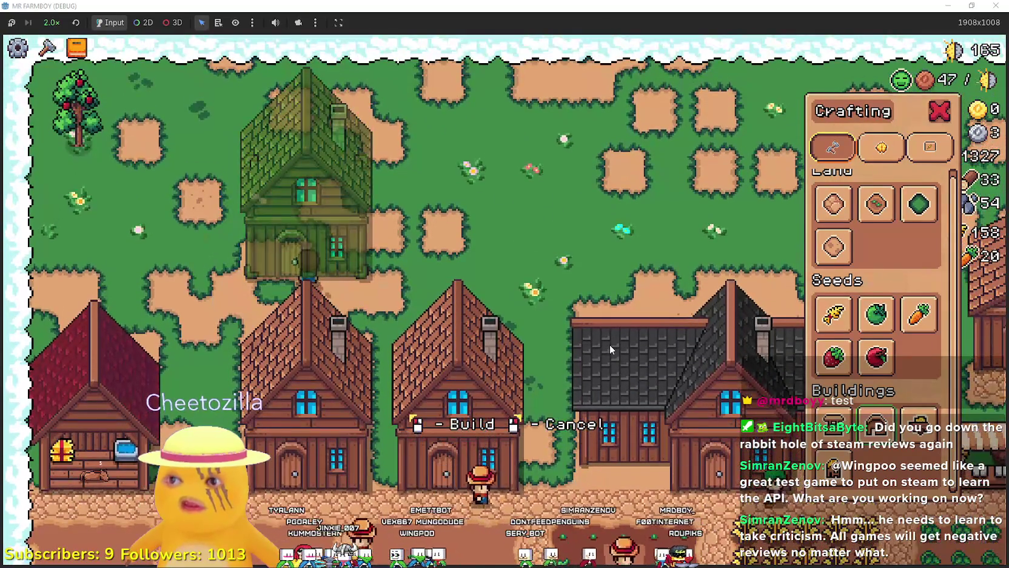
click(609, 344)
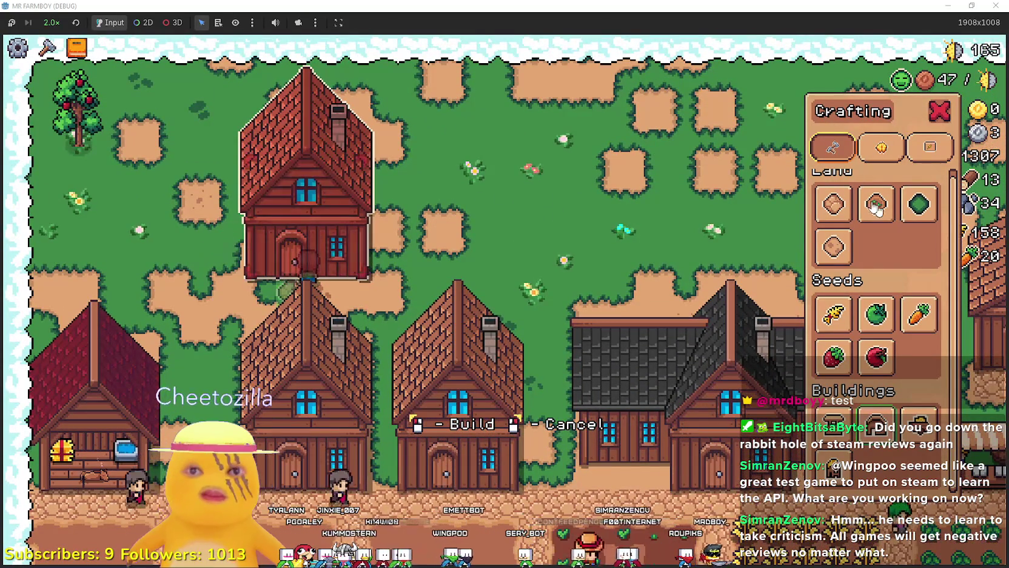
Lay a cobblestone Road Tile beside the new house and cancel placement
click(842, 211)
click(445, 262)
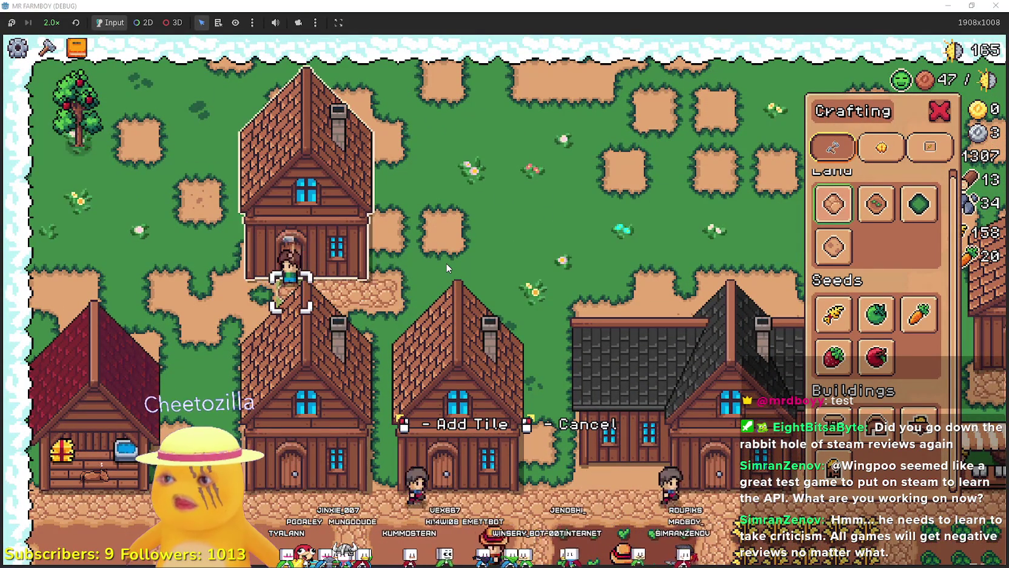
key(s)
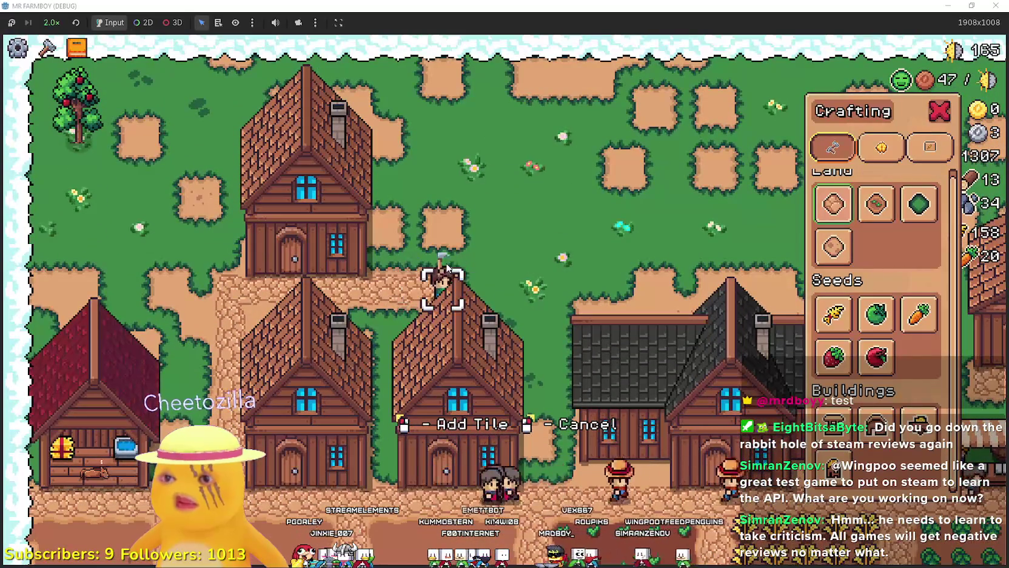
key(s)
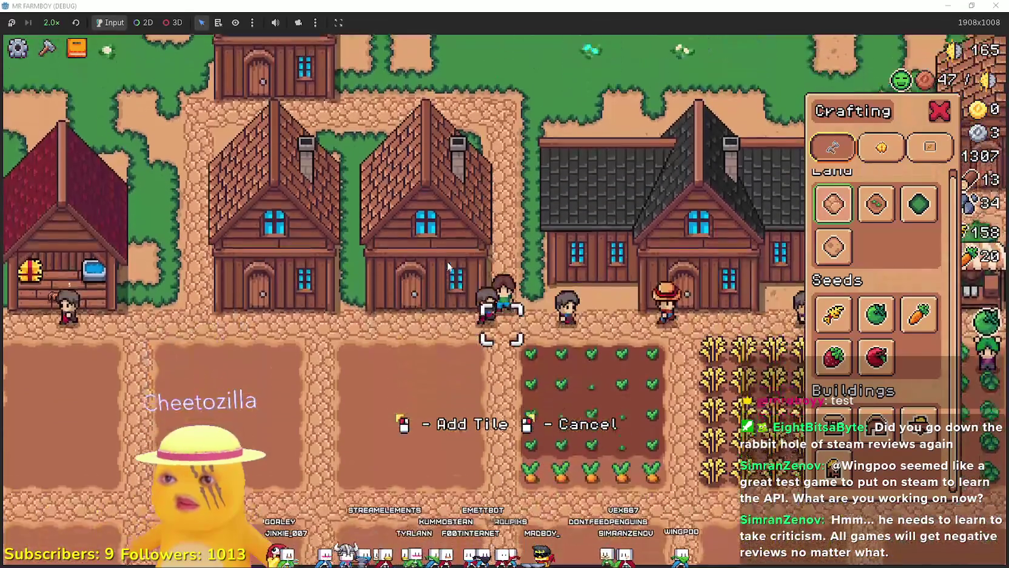
right_click(448, 267)
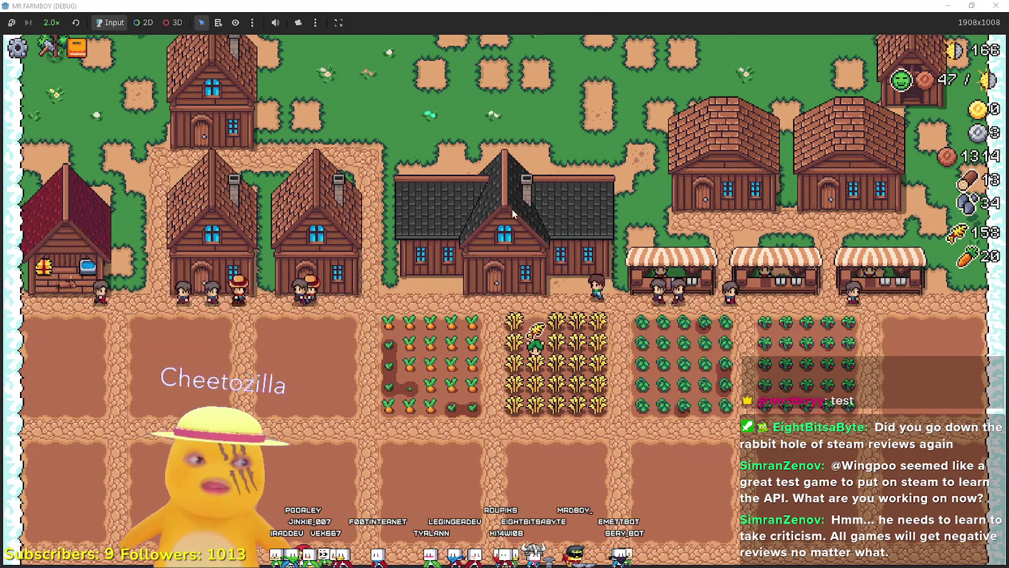
Continue from the Godot debugger break and open the Player House Upgrades panel
scroll(512, 208, up, 3)
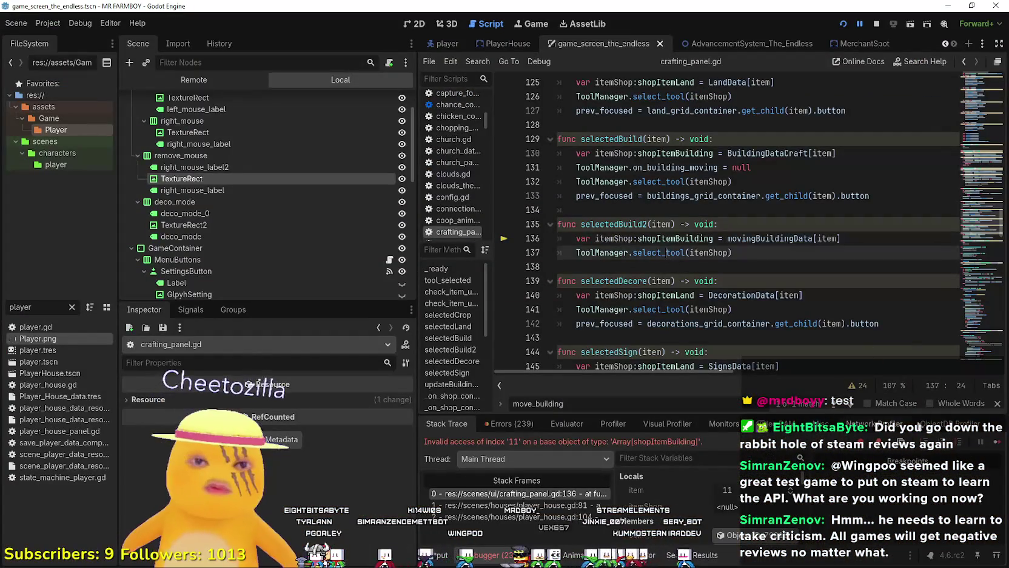
click(987, 439)
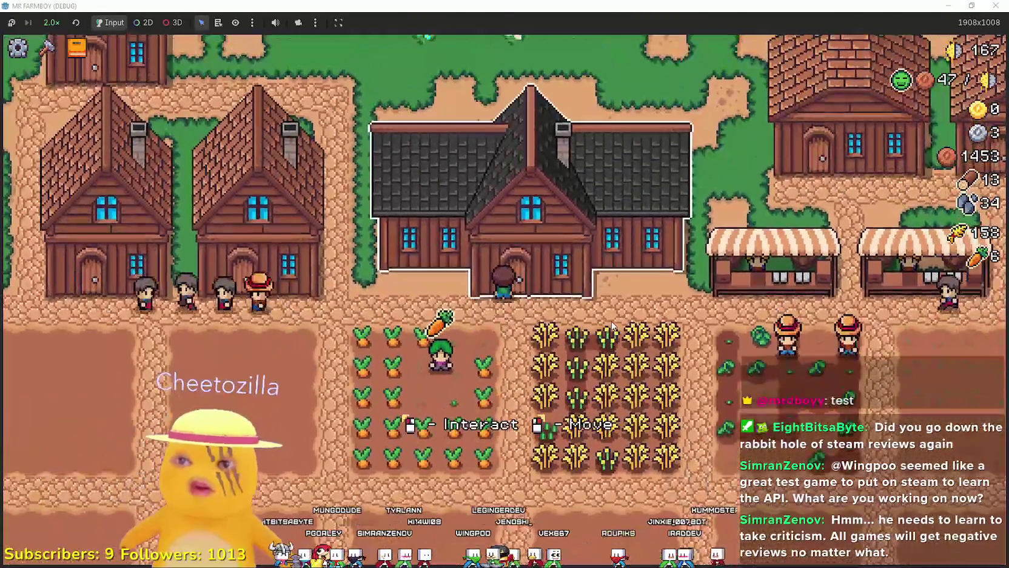
click(594, 293)
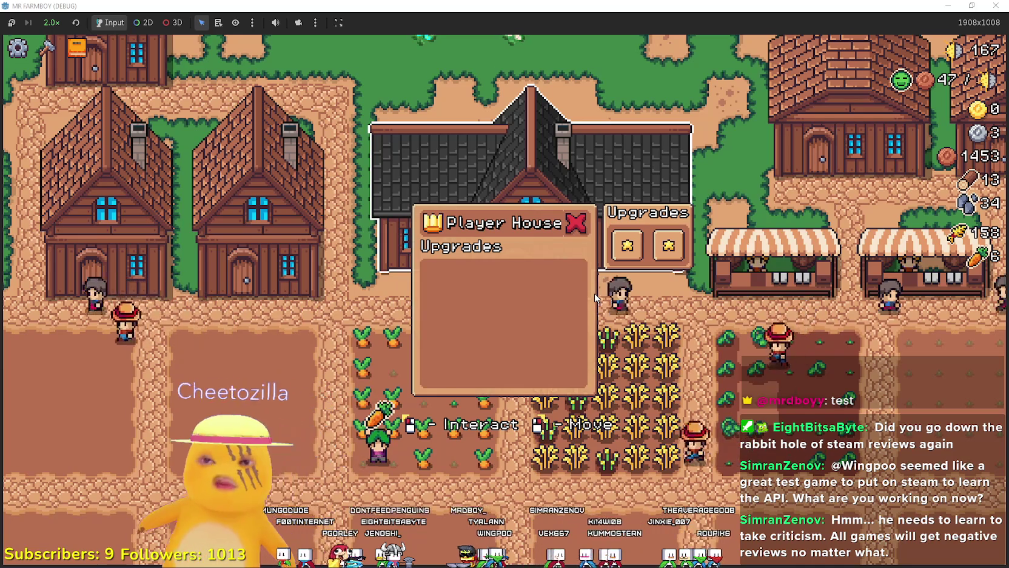
Close the game with Alt+F4 to bring up Player.png in Aseprite
click(591, 291)
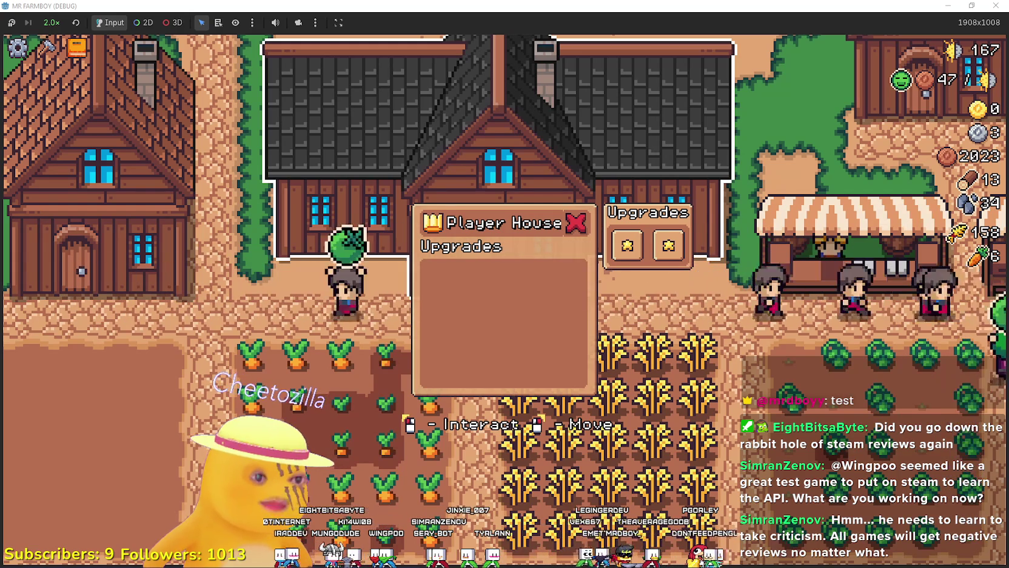
key(alt+F4)
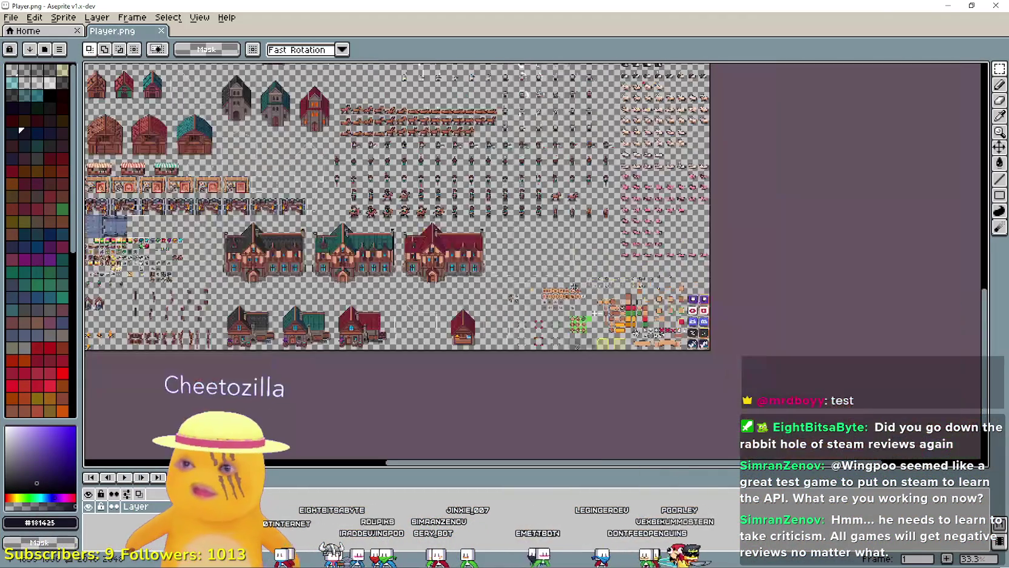
Zoom in on the Player.png sprite sheet in Aseprite
scroll(645, 284, up, 3)
scroll(558, 284, down, 2)
scroll(559, 284, up, 1)
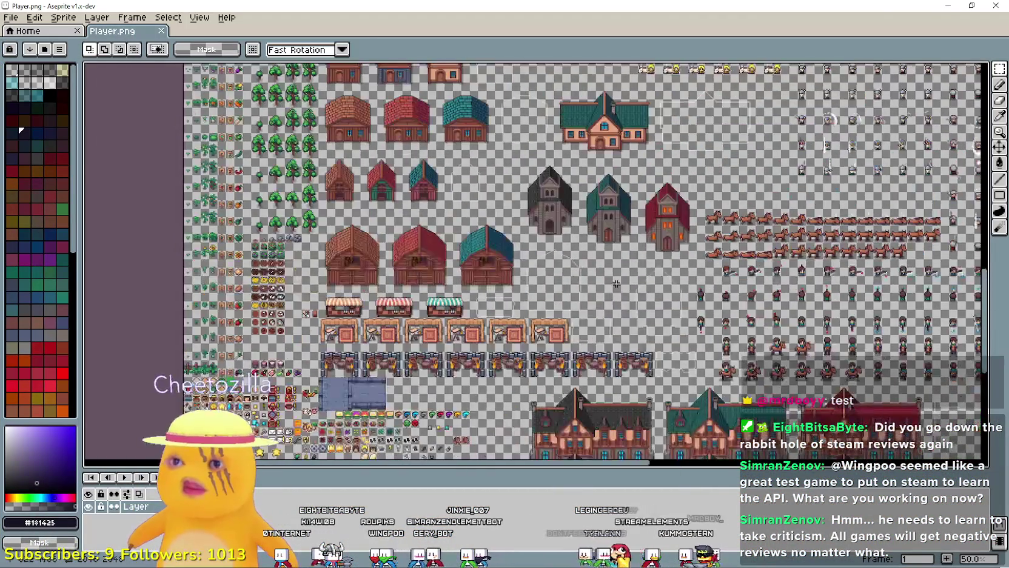
scroll(480, 206, up, 2)
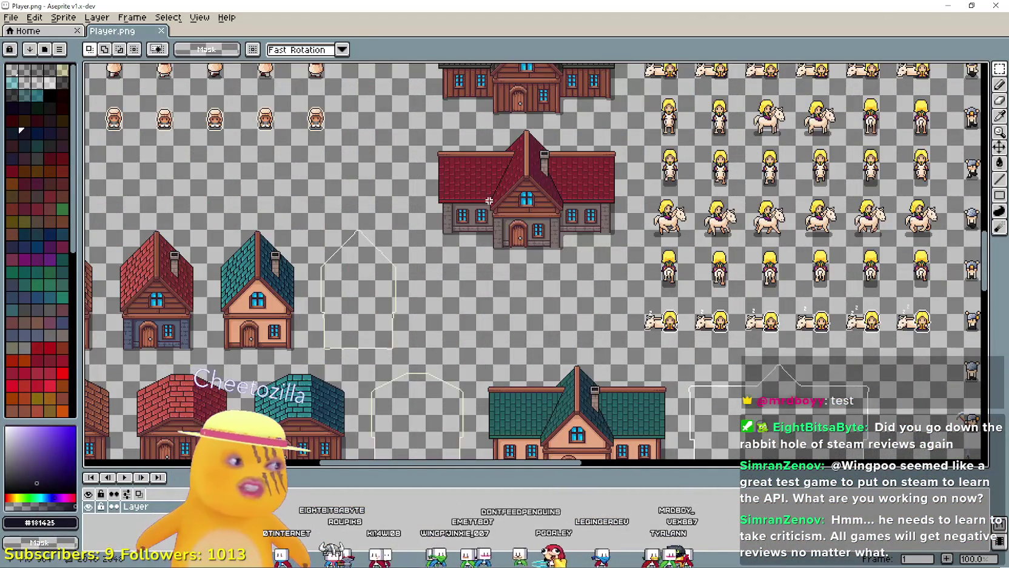
scroll(489, 200, down, 3)
scroll(453, 262, up, 4)
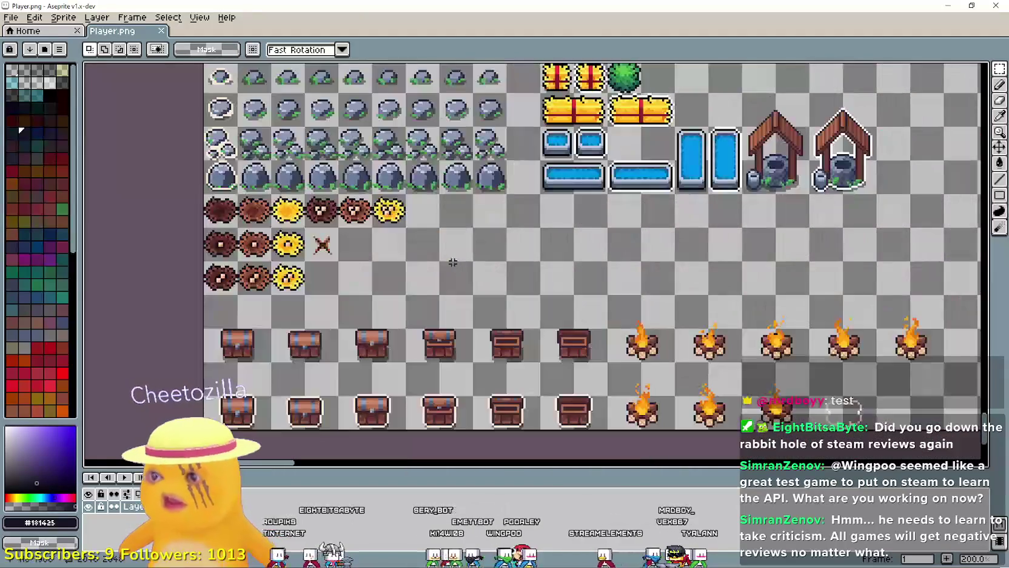
scroll(453, 262, down, 3)
scroll(453, 262, left, 2)
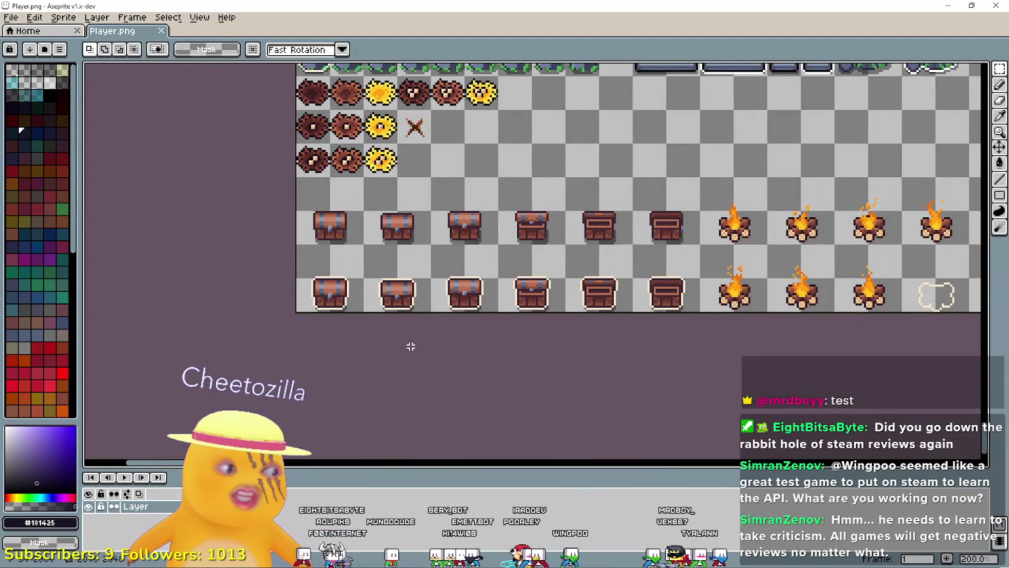
scroll(274, 290, up, 1)
scroll(518, 221, right, 2)
Centre the chest and campfire sprites, then return to the MR FARMBOY window
mouse_move(517, 221)
mouse_down()
mouse_move(267, 227)
mouse_move(152, 195)
mouse_move(552, 218)
mouse_move(470, 217)
mouse_move(774, 251)
mouse_move(642, 245)
mouse_move(590, 263)
mouse_up()
scroll(590, 263, down, 1)
scroll(363, 277, up, 2)
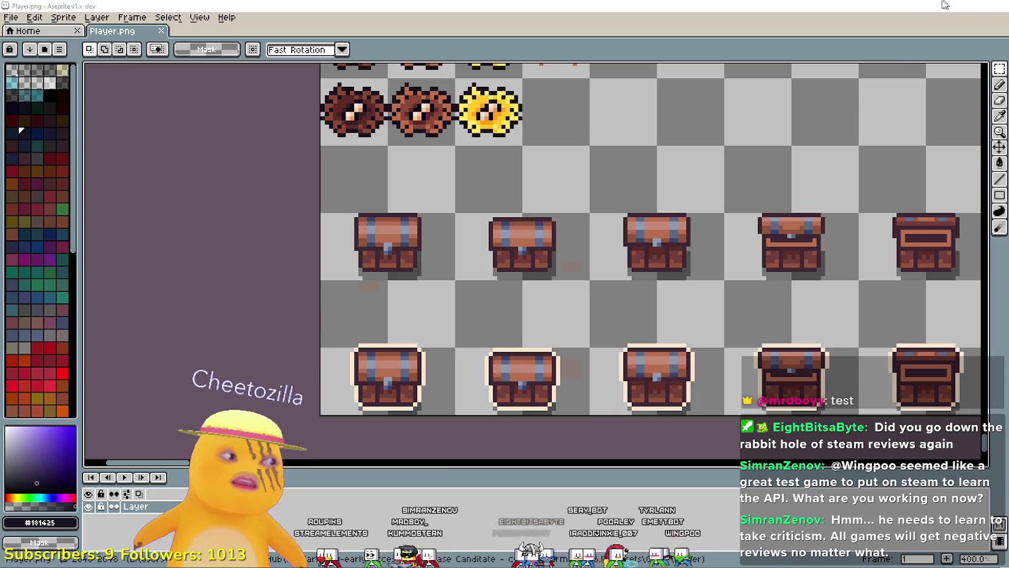
click(944, 5)
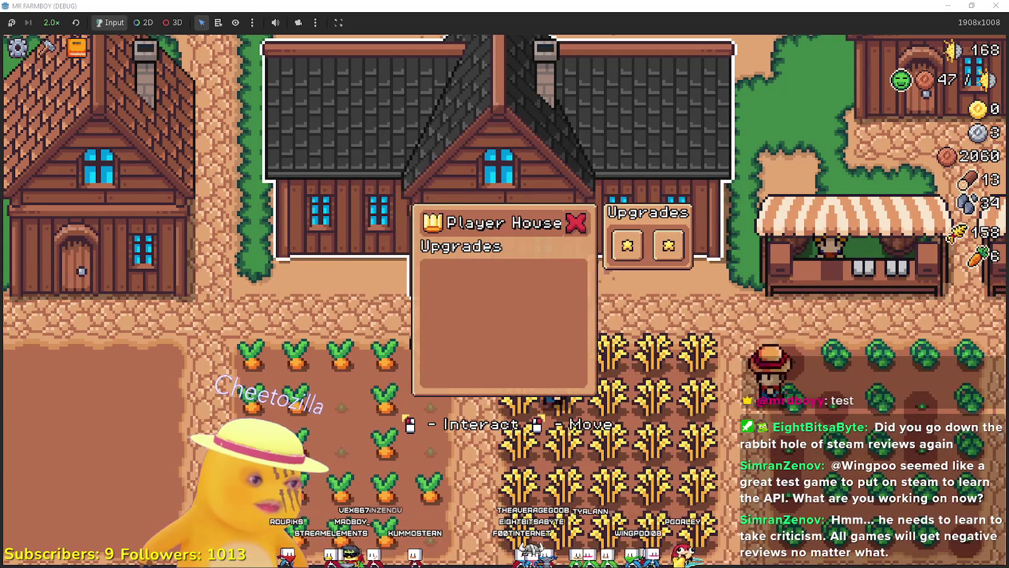
In the Godot editor, filter the FileSystem for 'house' and open PlayerHouse.tscn
key(alt+Tab)
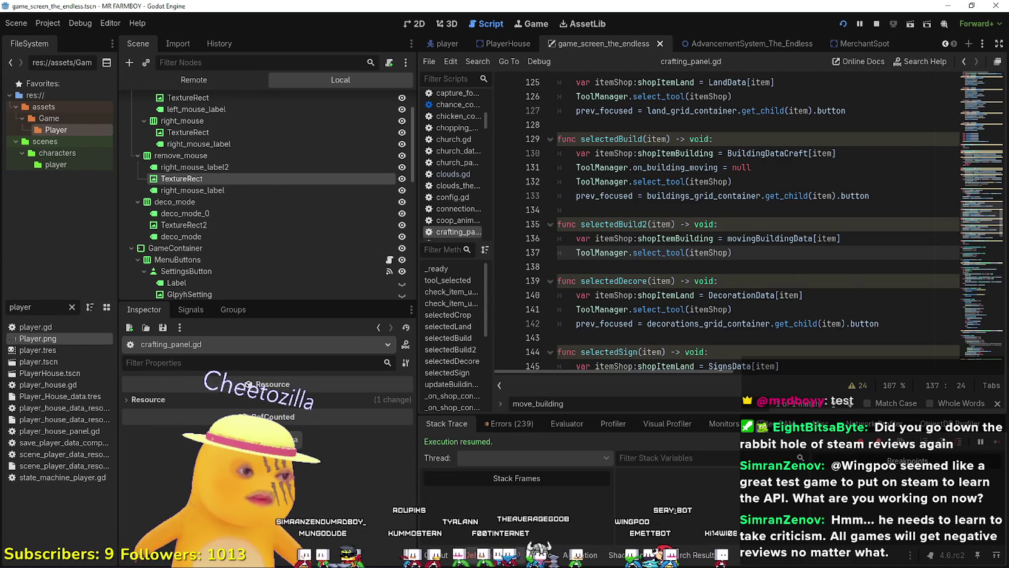
key(Escape)
key(Escape)
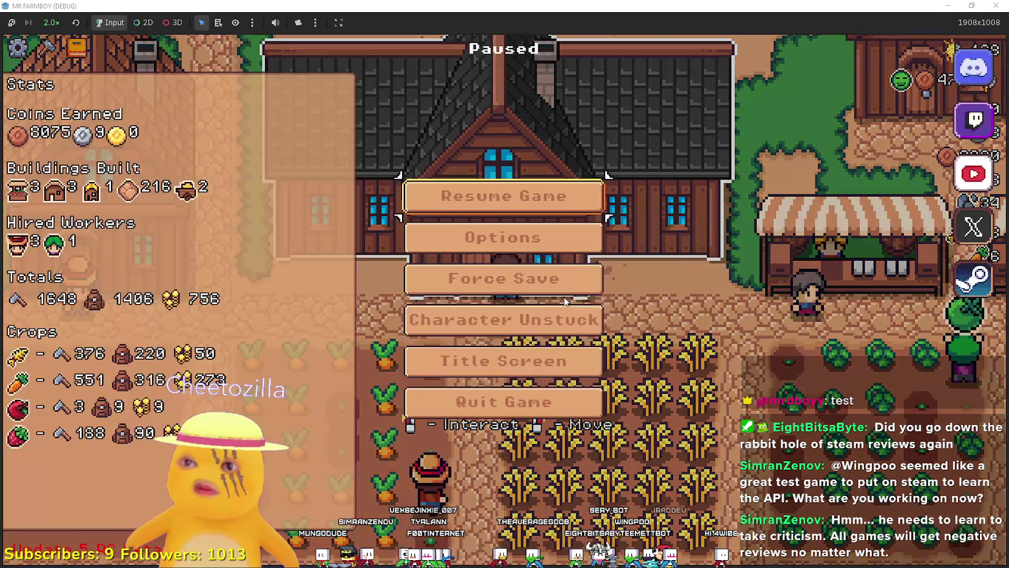
key(alt+Tab)
click(72, 307)
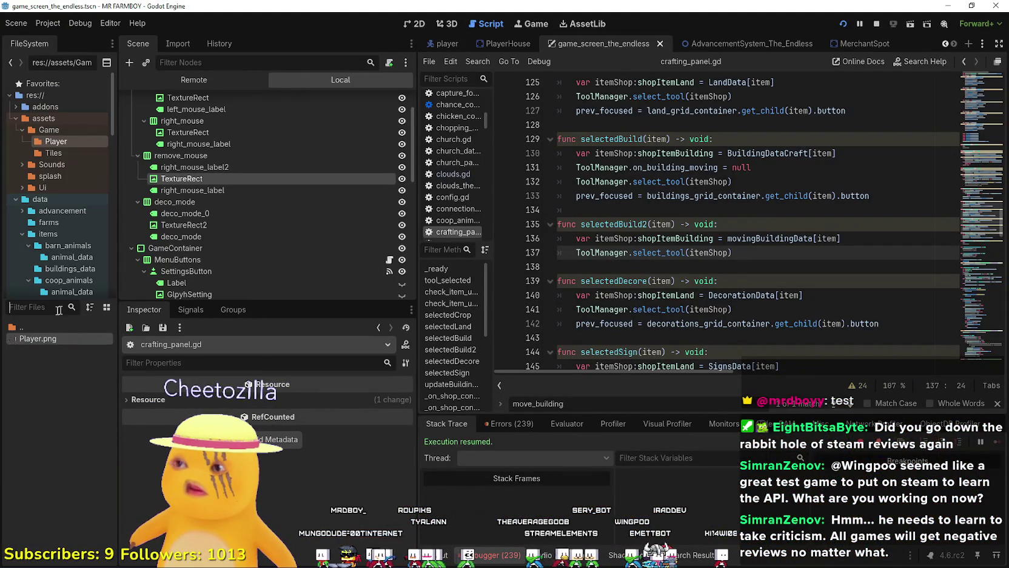
text(Player_ho)
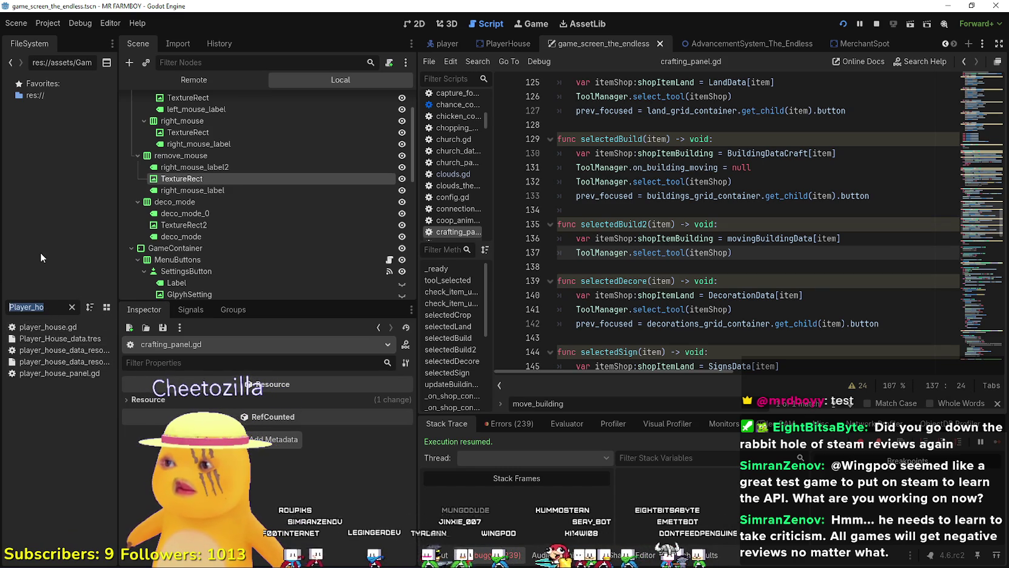
text(house)
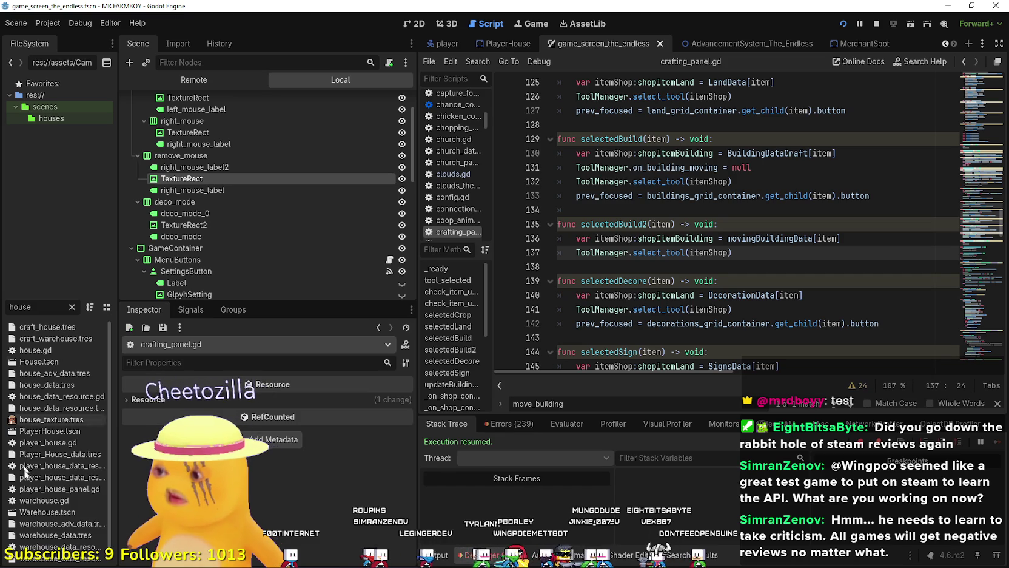
double_click(49, 431)
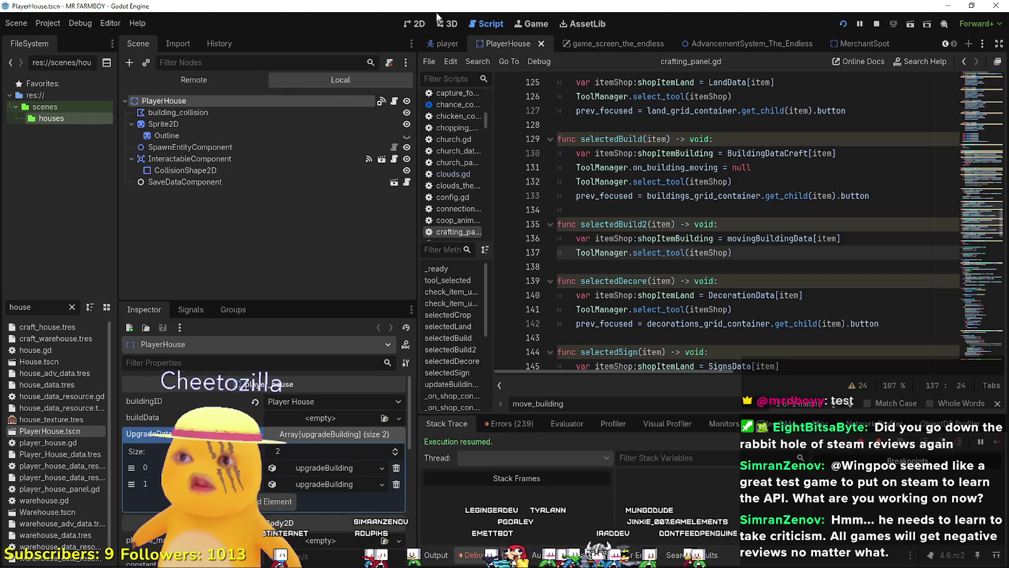
Show PlayerHouse in 2D and collapse the Sprite2D and InteractableComponent nodes in the Scene tree
click(421, 25)
scroll(693, 270, down, 1)
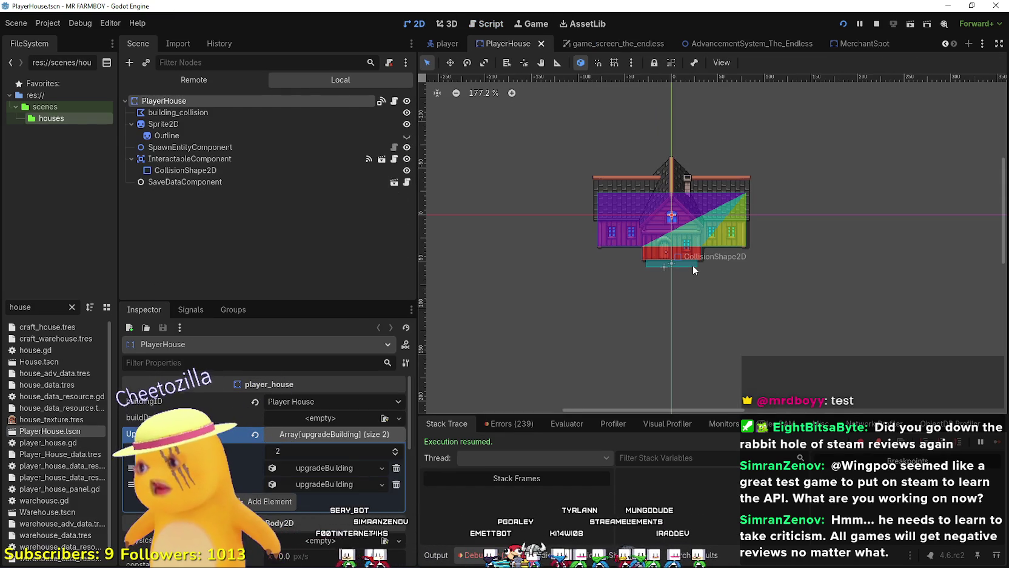
scroll(748, 217, up, 9)
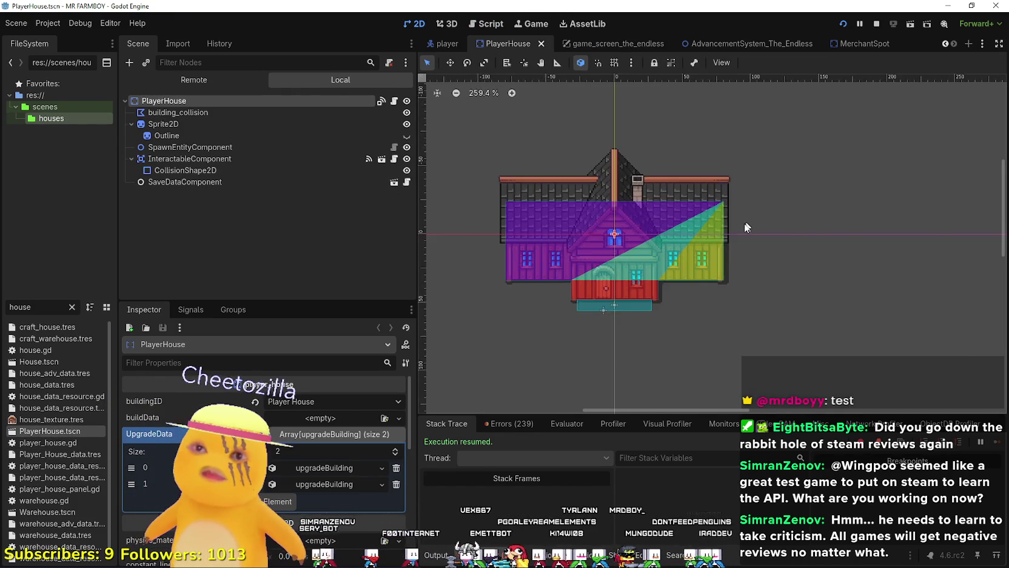
click(132, 124)
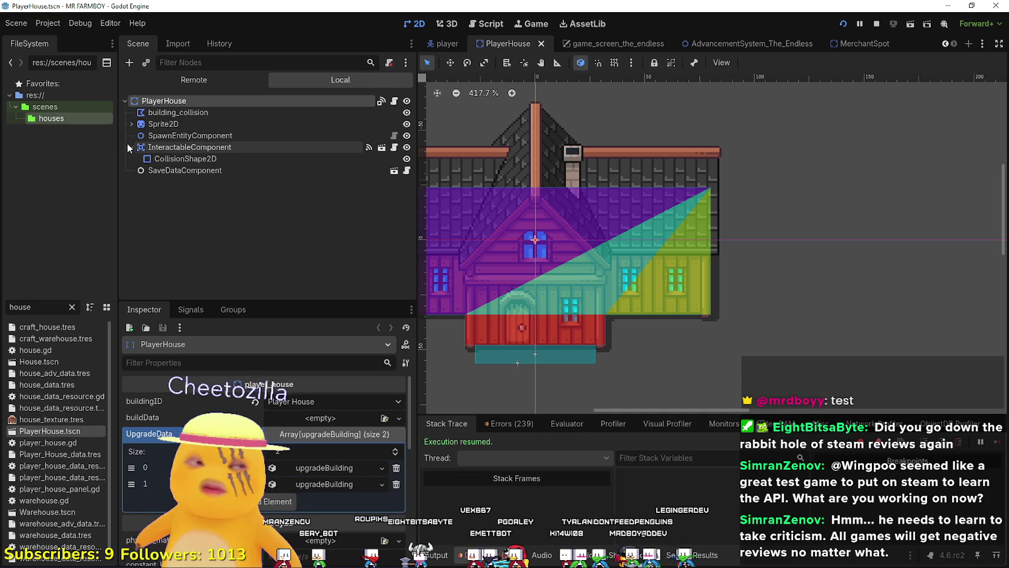
click(131, 147)
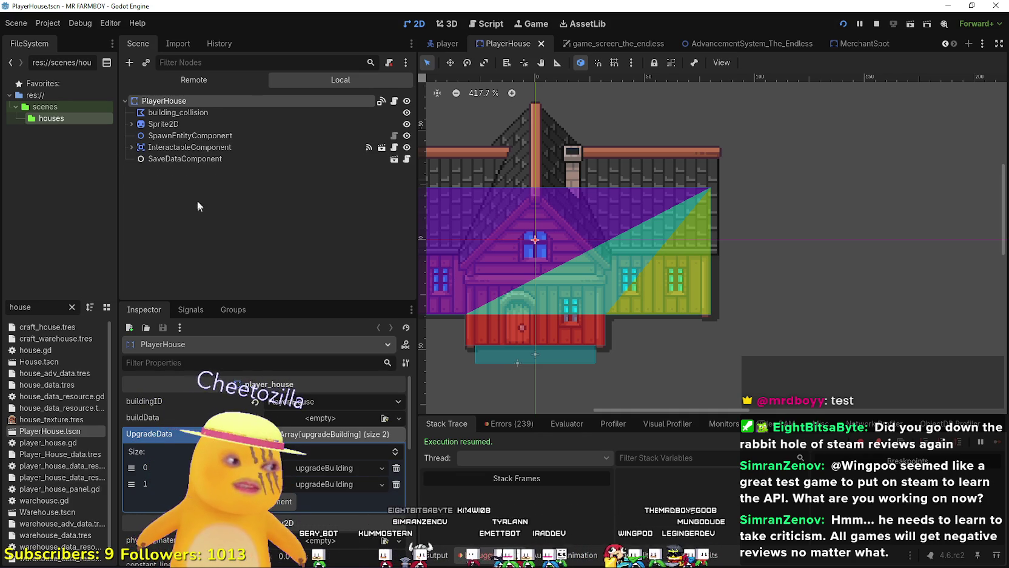
Select SpawnEntityComponent, zoom onto its marker below the front door, and enable the Move tool
click(183, 135)
drag(604, 363, 682, 329)
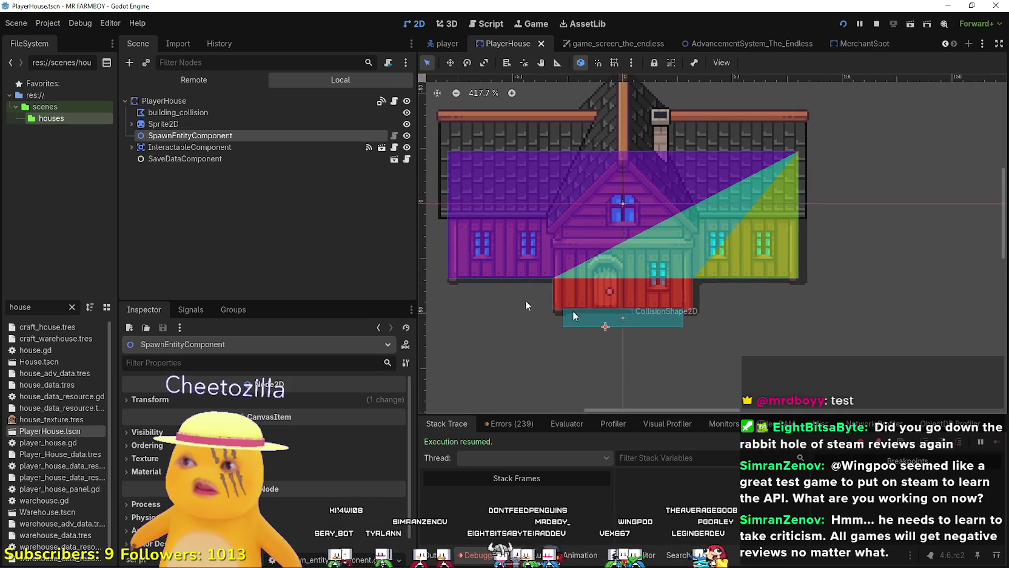
scroll(575, 326, up, 4)
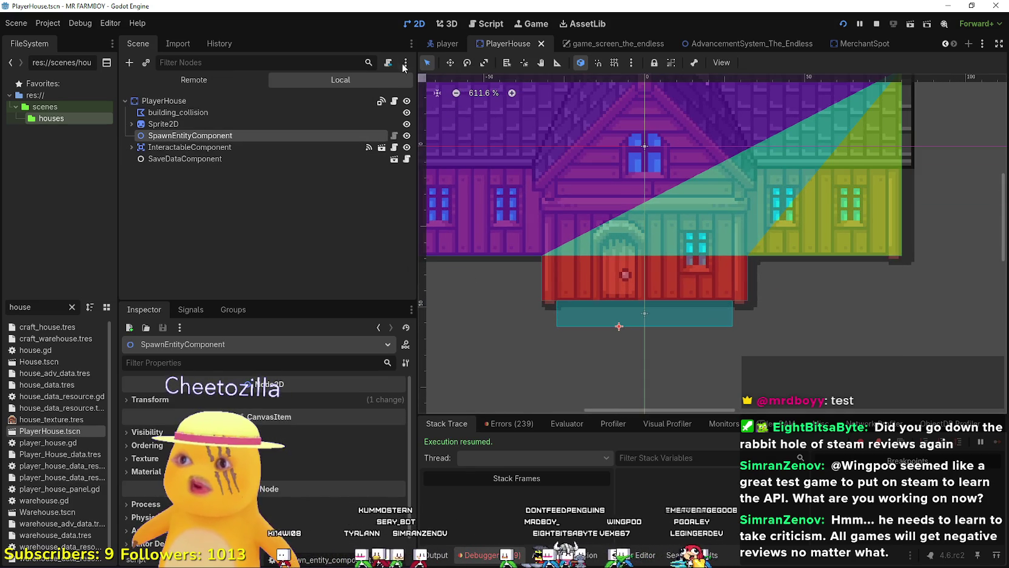
click(454, 65)
scroll(679, 373, up, 3)
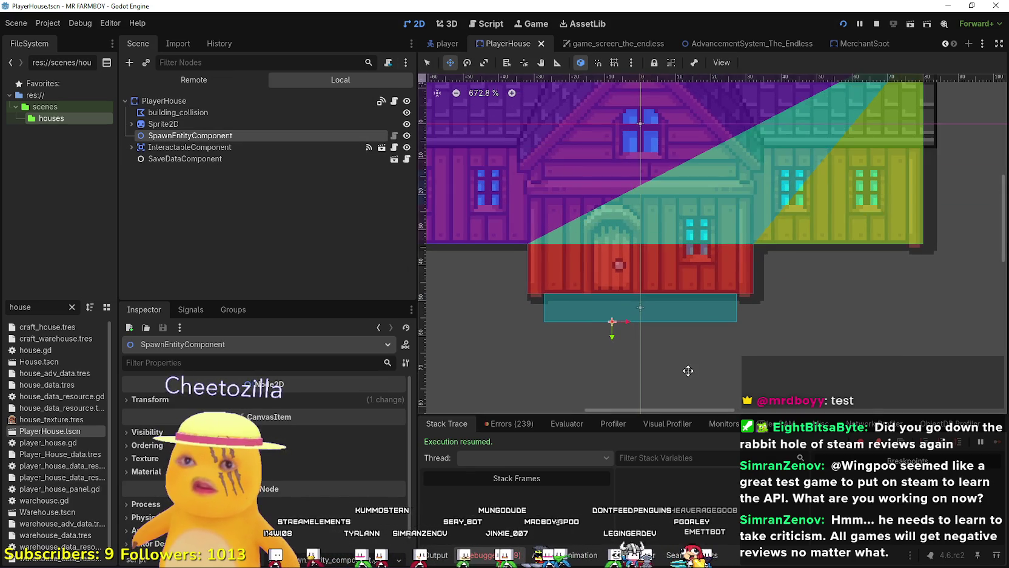
Drag the spawn marker to about (63, -7), select building_collision, then switch to the YouTube window
mouse_move(591, 305)
mouse_down()
mouse_move(902, 281)
mouse_move(722, 354)
mouse_move(788, 225)
mouse_move(883, 271)
mouse_move(851, 255)
mouse_move(652, 225)
mouse_move(608, 248)
mouse_move(618, 241)
mouse_move(619, 194)
mouse_move(628, 250)
mouse_move(672, 213)
mouse_move(687, 216)
mouse_move(673, 214)
mouse_up()
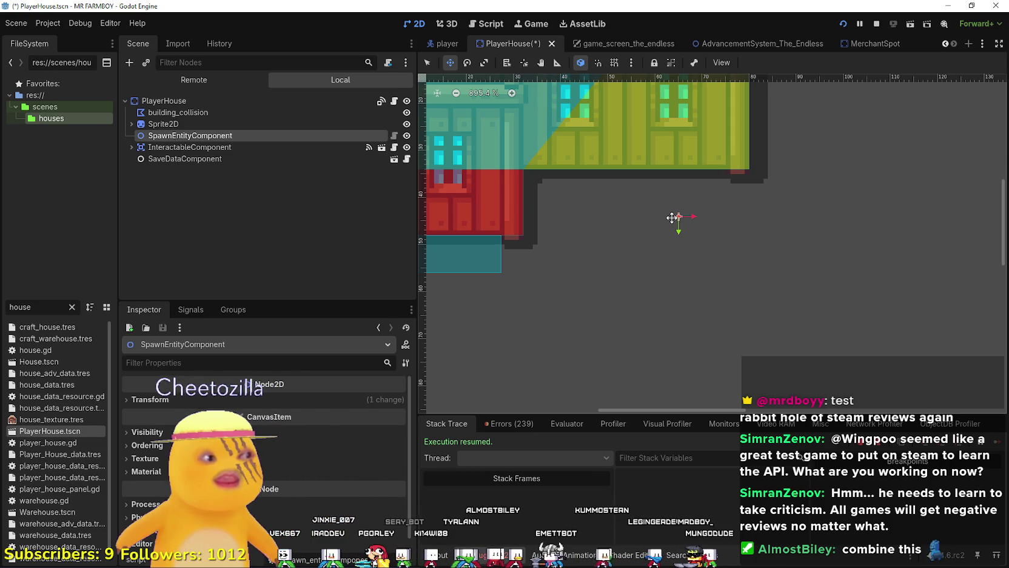
scroll(524, 277, down, 1)
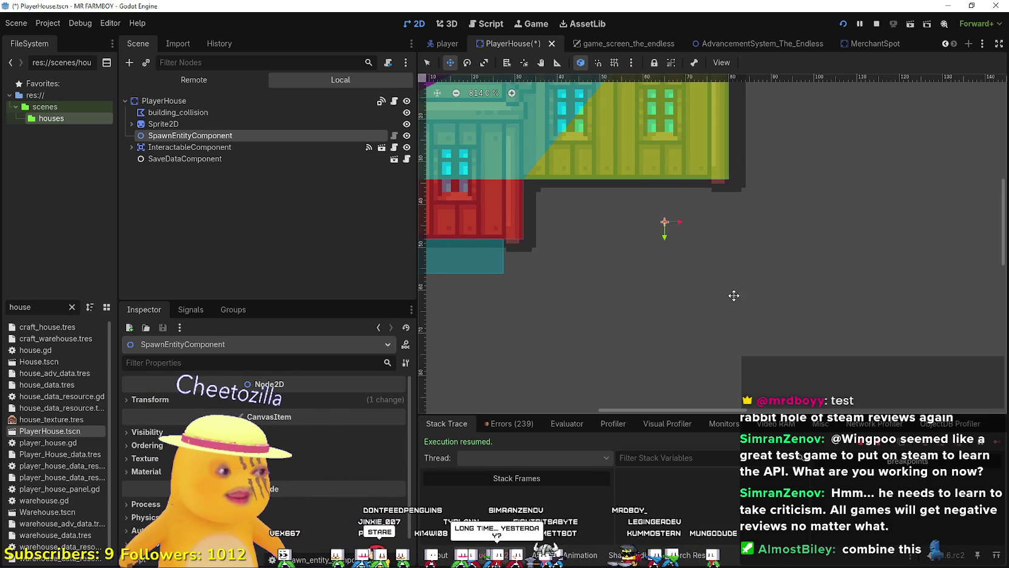
scroll(734, 295, down, 1)
scroll(723, 285, up, 2)
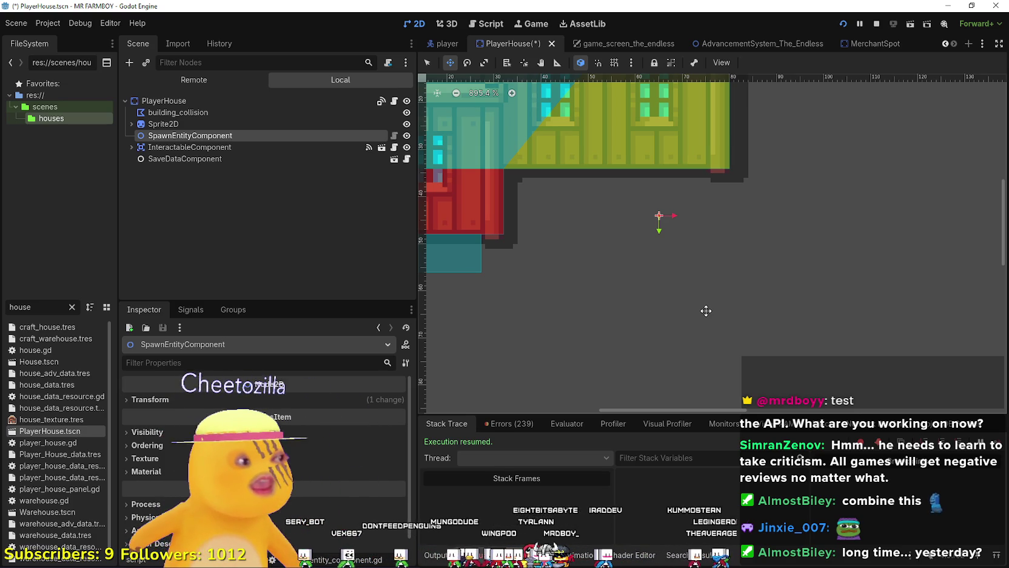
scroll(610, 243, down, 5)
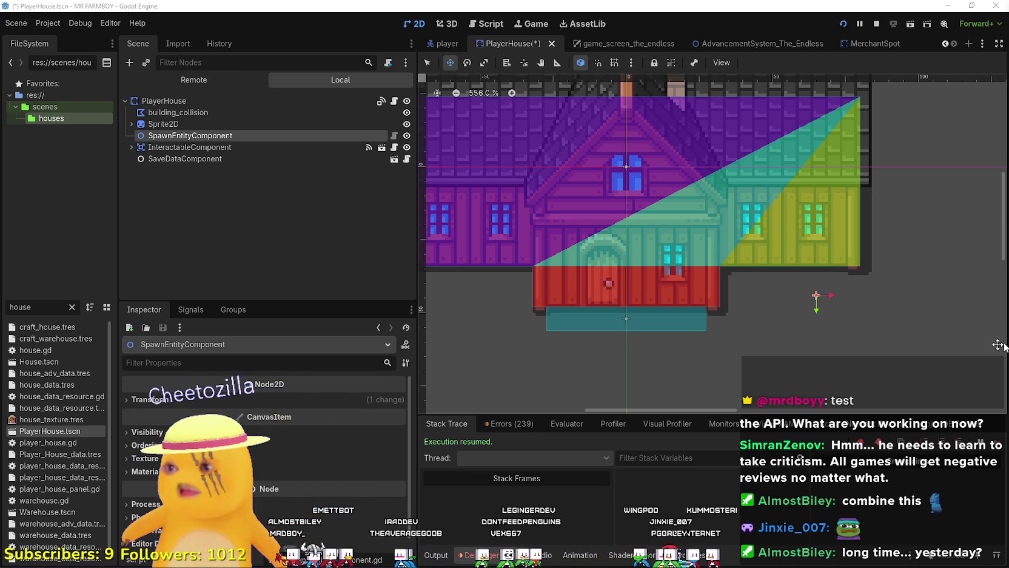
click(269, 112)
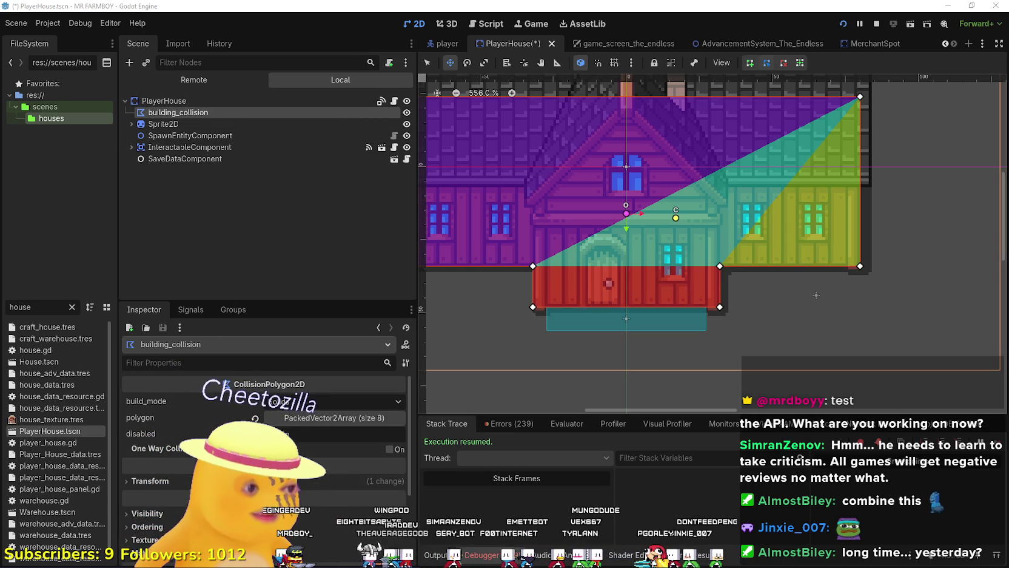
key(alt+Tab)
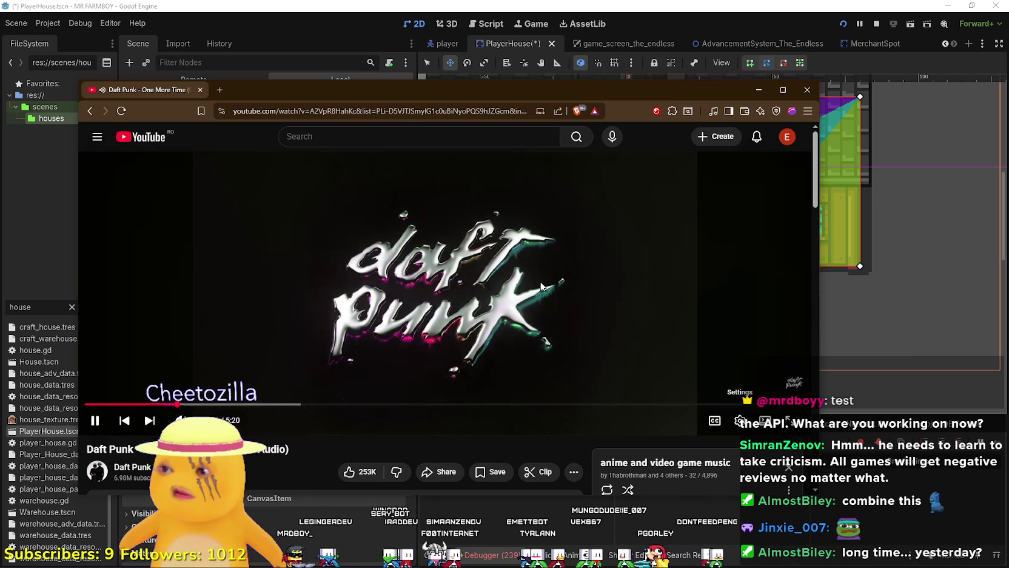
Scroll through the comments and playlist on the Daft Punk 'One More Time' video page
scroll(540, 287, down, 3)
scroll(689, 387, down, 1)
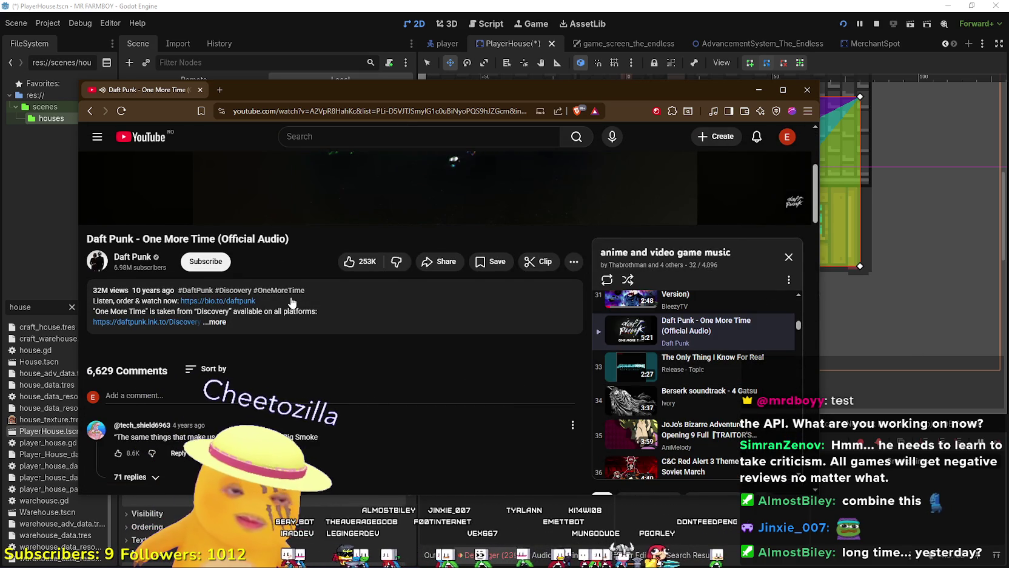
scroll(254, 233, up, 2)
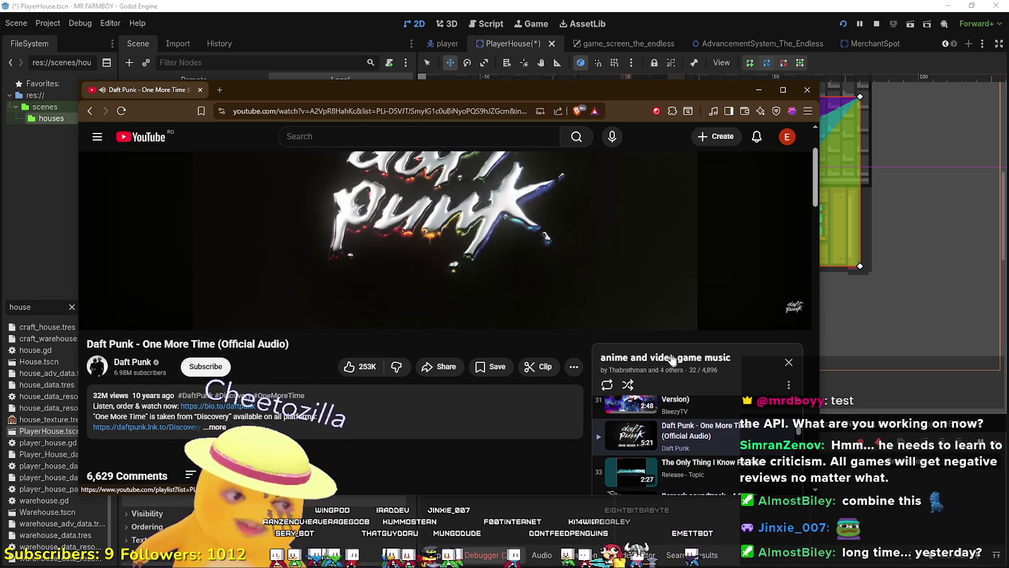
scroll(383, 212, down, 1)
scroll(383, 213, down, 2)
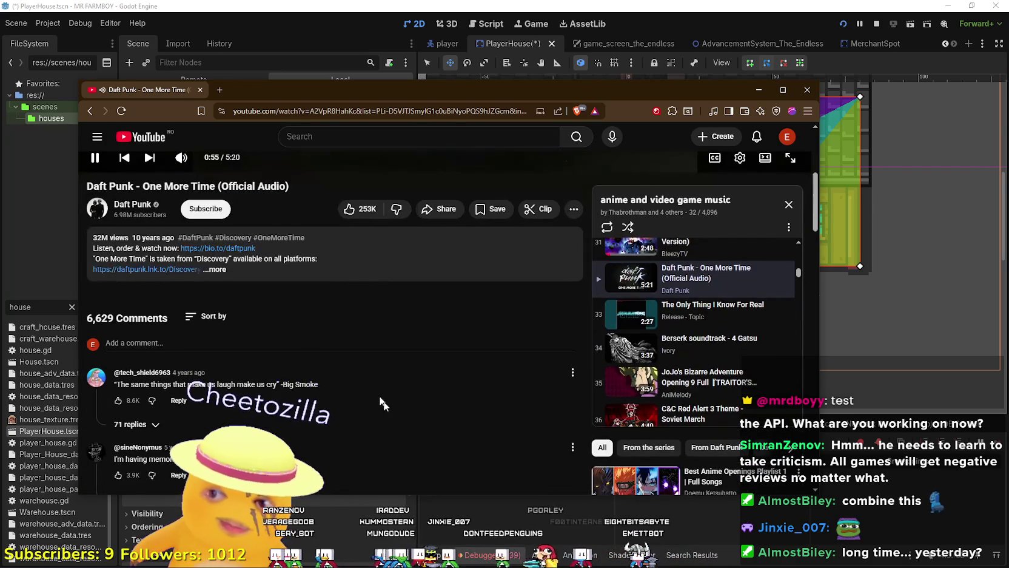
scroll(447, 408, down, 4)
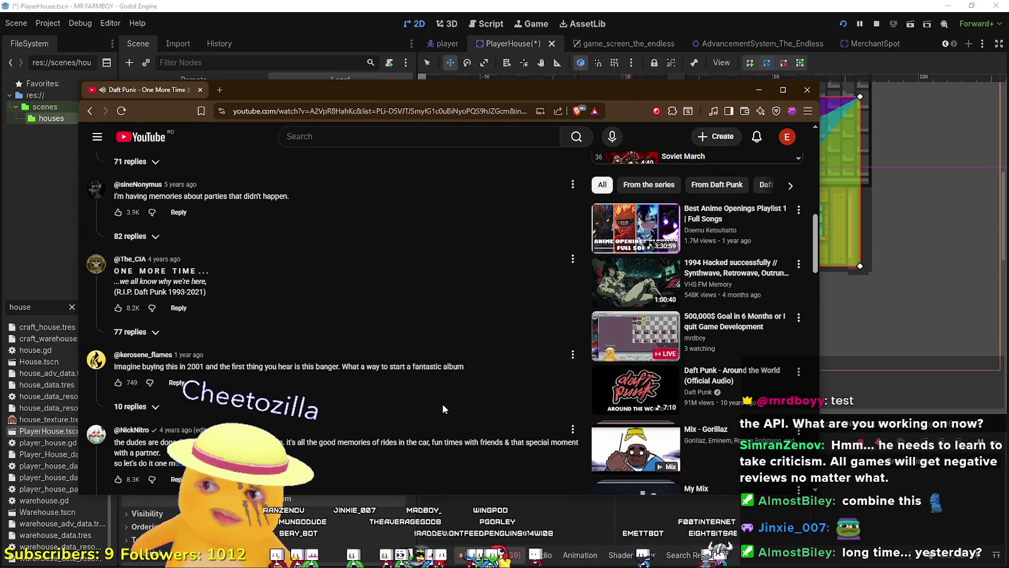
scroll(443, 405, down, 3)
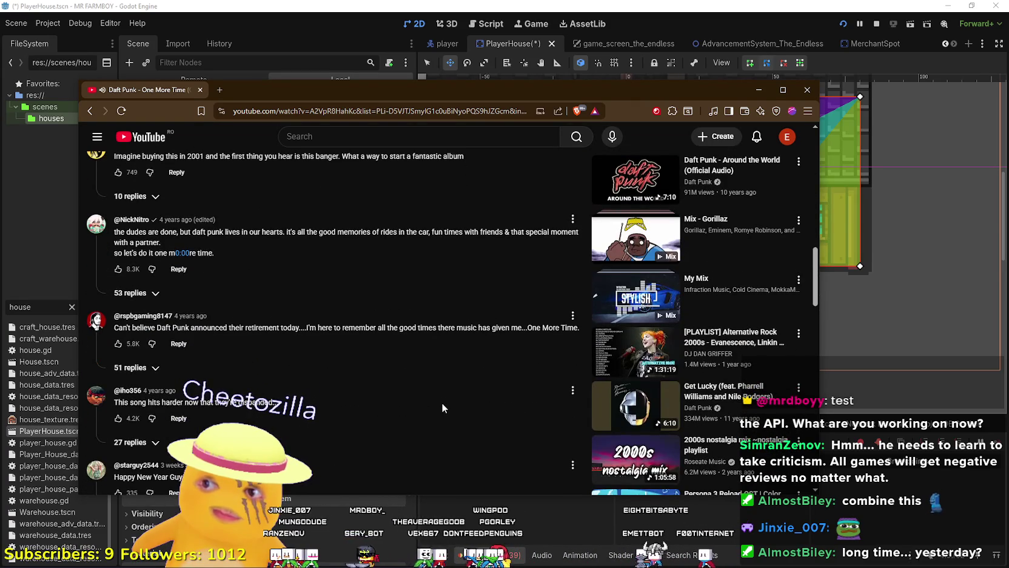
scroll(442, 403, down, 2)
scroll(441, 403, up, 6)
scroll(442, 401, up, 10)
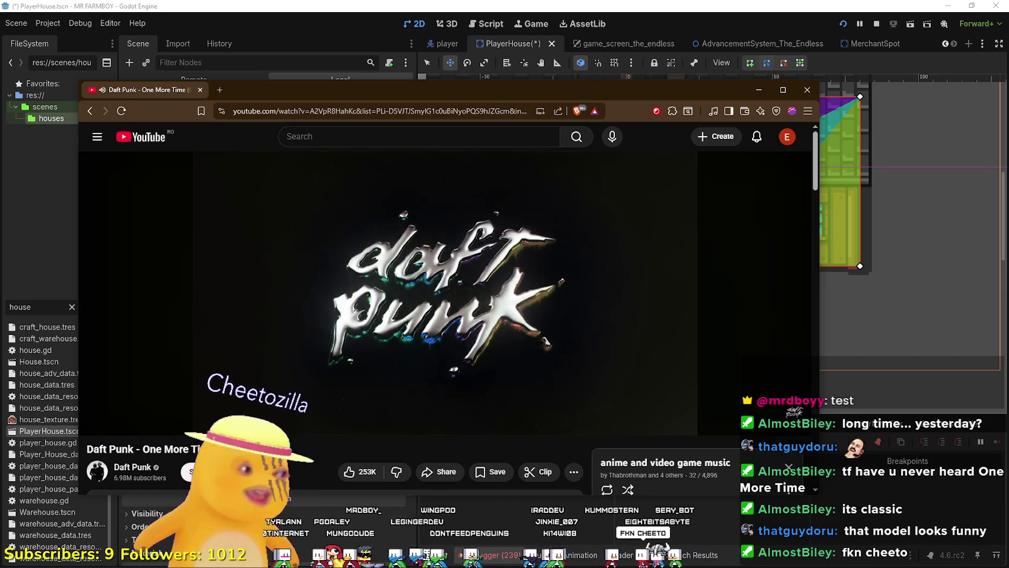
Switch from the YouTube video to the Steam partner event editor window
mouse_move(427, 346)
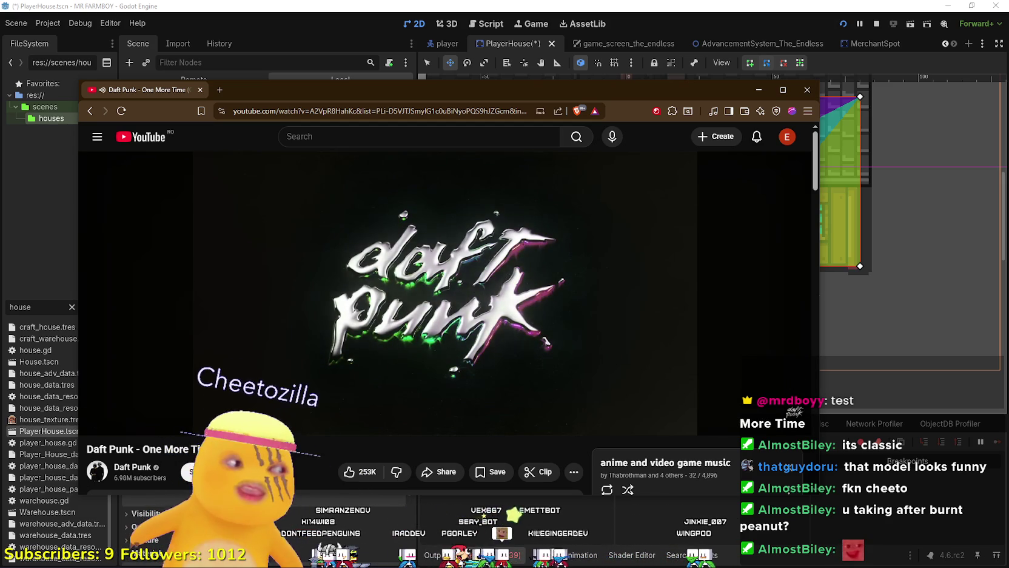
key(alt+Tab)
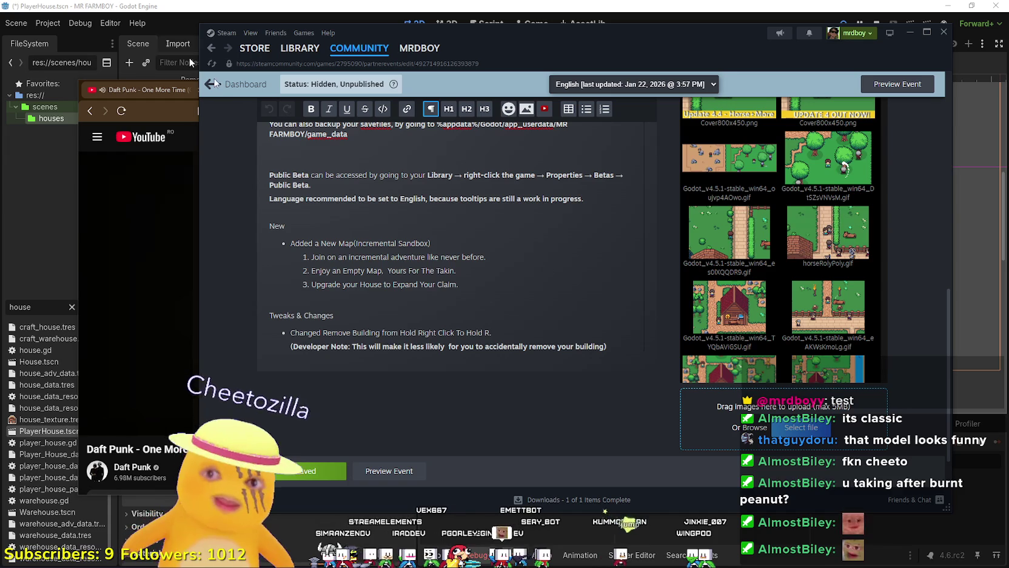
Browse the Your Mom page in the Steam library, return to Library Home, and minimize Steam
click(299, 48)
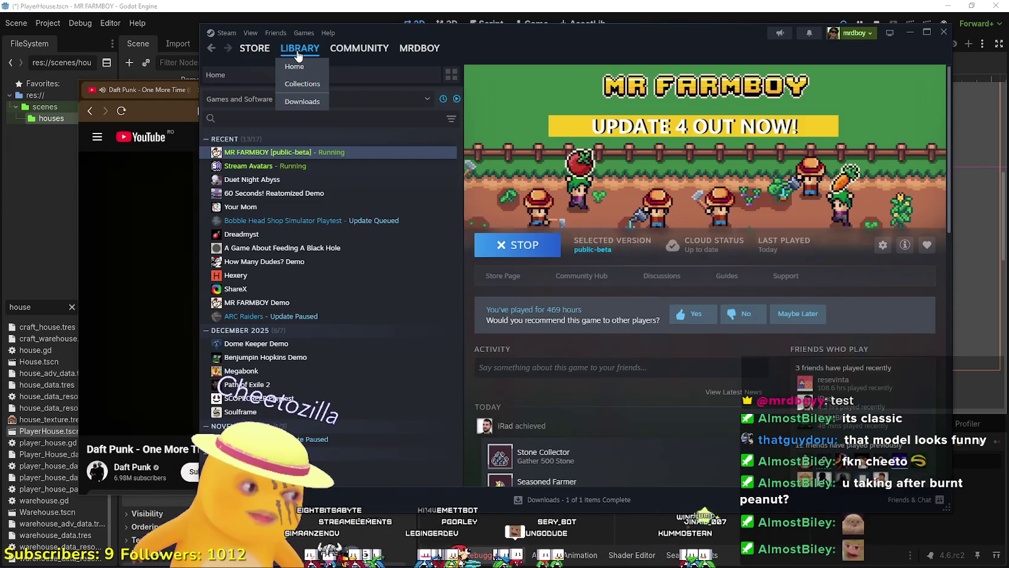
click(306, 208)
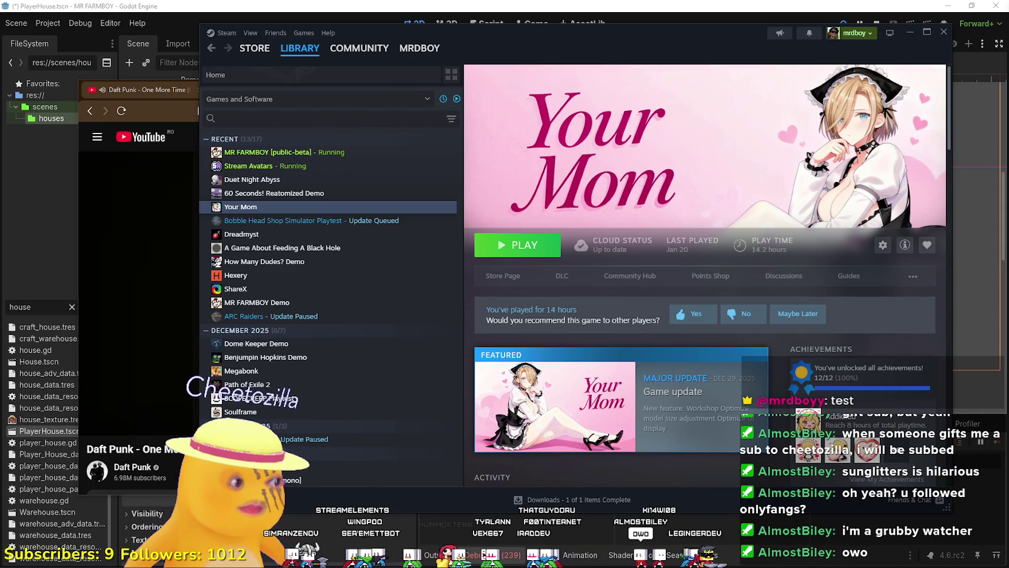
click(303, 49)
mouse_move(766, 47)
mouse_down()
mouse_move(656, 51)
mouse_move(724, 60)
mouse_up()
drag(565, 42, 620, 49)
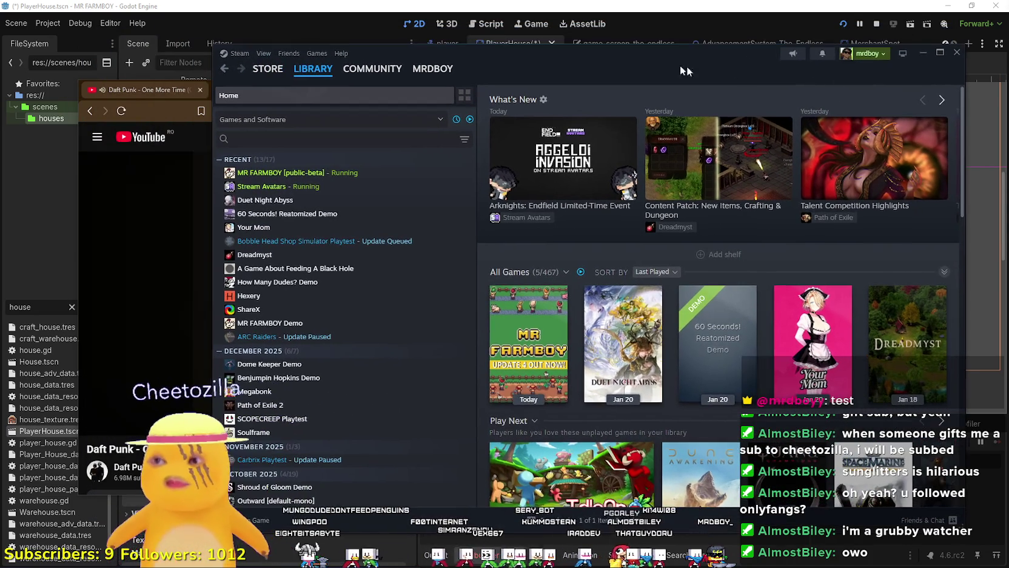
click(931, 59)
Nudge the browser window to the right and return to the Godot editor
drag(227, 85, 264, 88)
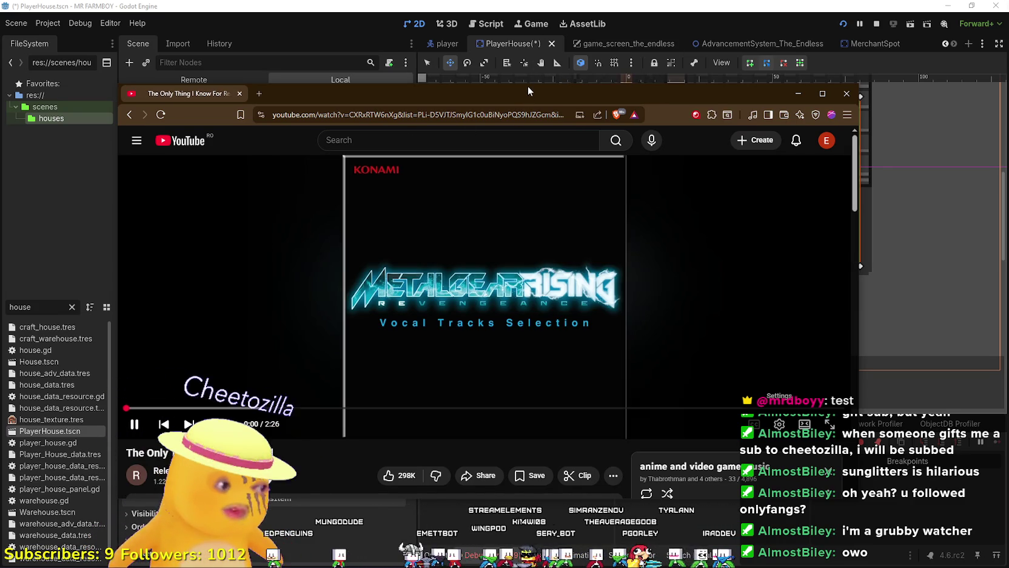
key(alt+Tab)
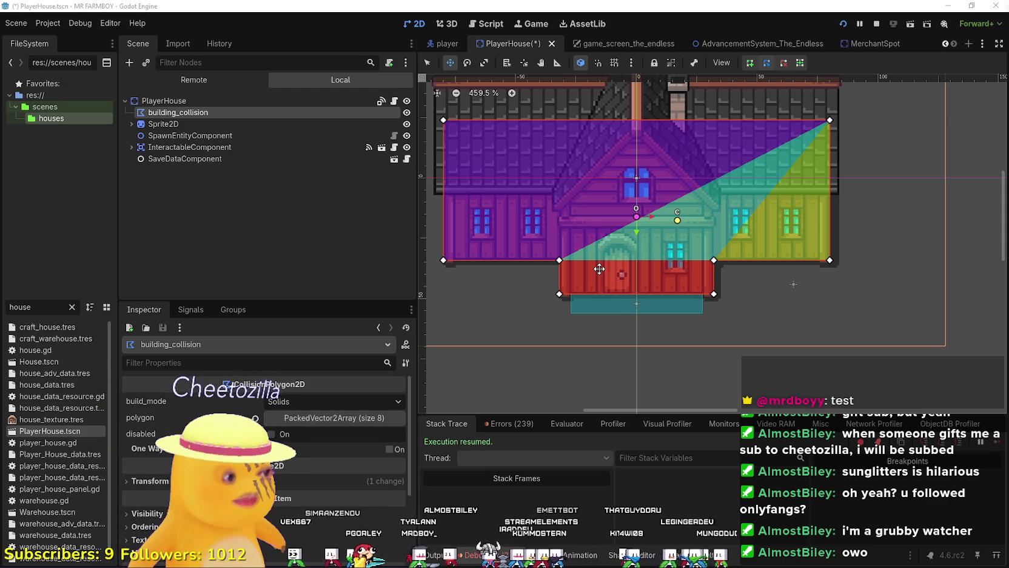
Recenter the house view, check the Sprite2D texture, and select InteractableComponent to show its Area2D properties
scroll(599, 255, down, 3)
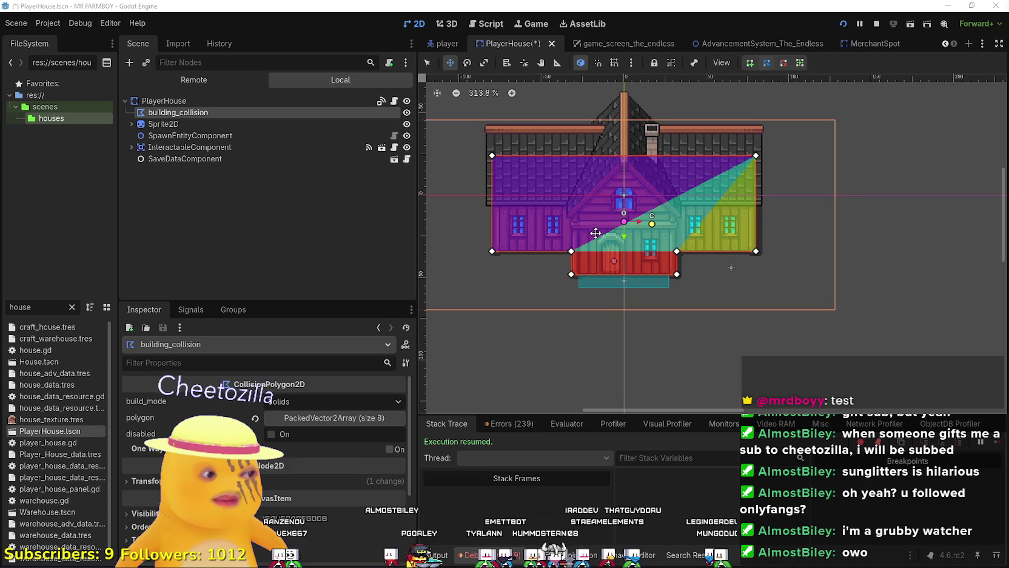
scroll(663, 184, up, 2)
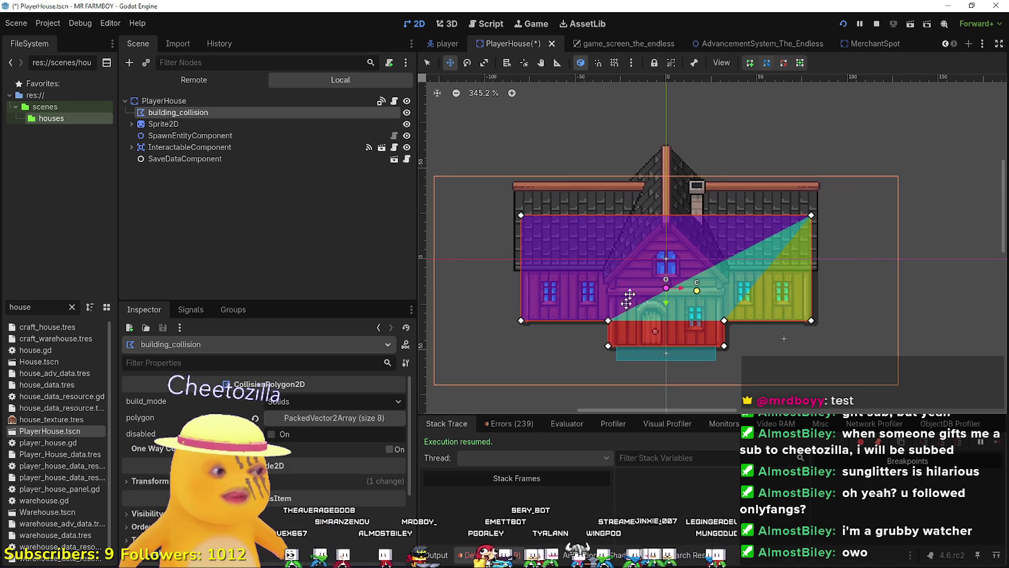
mouse_move(628, 289)
mouse_down()
mouse_move(719, 256)
mouse_move(633, 299)
mouse_up()
click(239, 125)
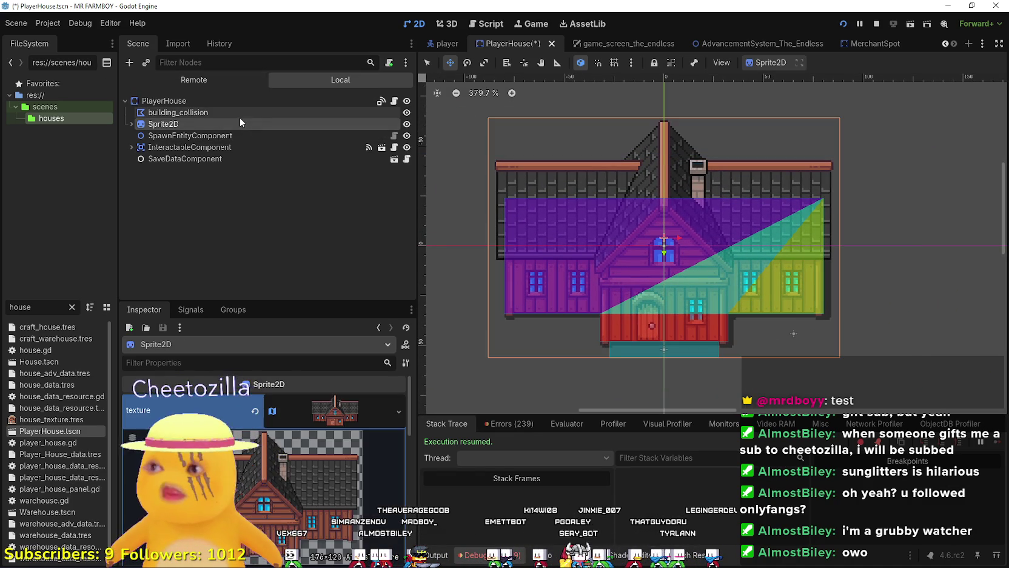
click(240, 115)
click(231, 147)
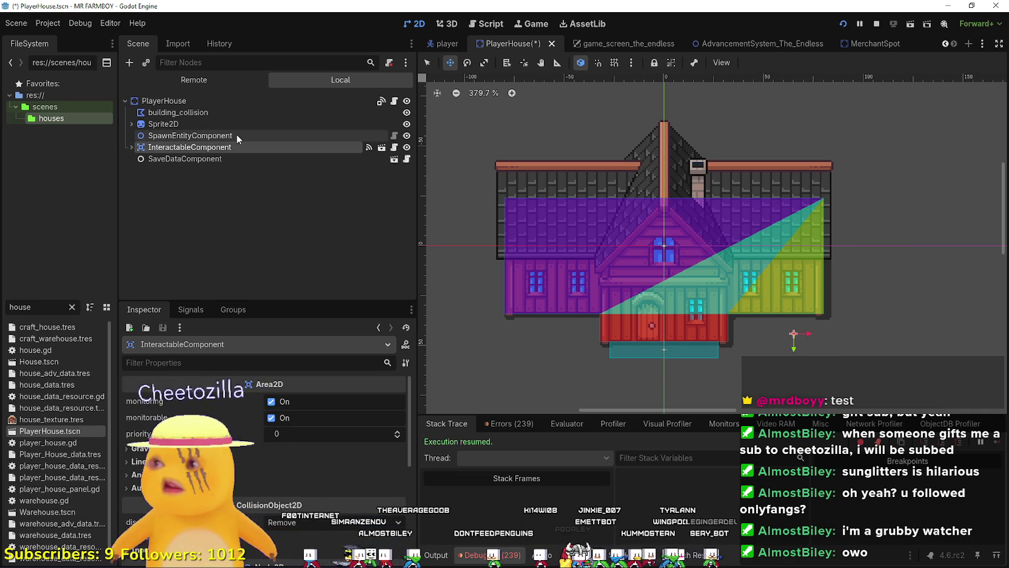
click(131, 148)
Inspect the InteractableComponent's CollisionShape2D, then return to the InteractableComponent's properties
click(166, 159)
click(178, 146)
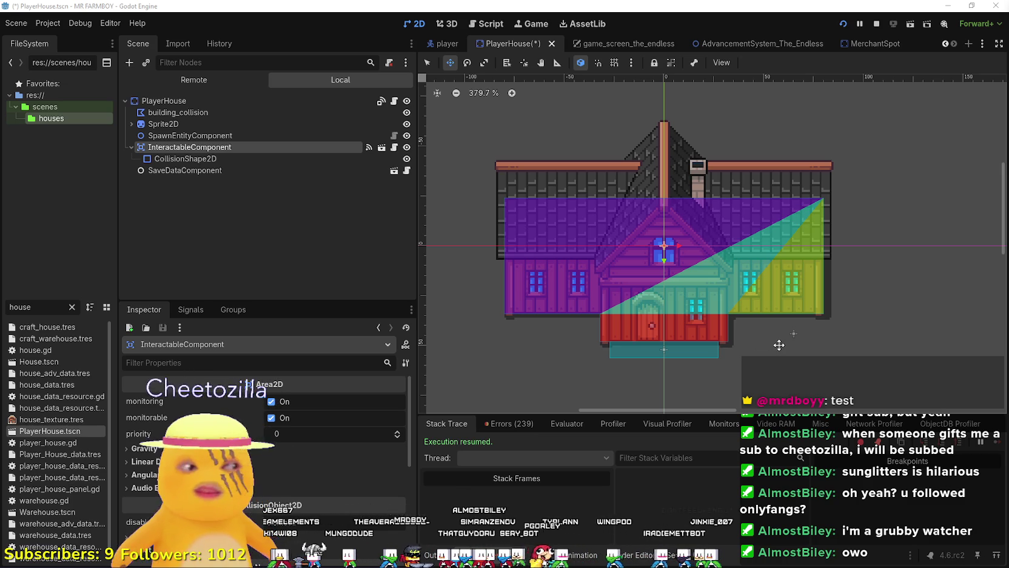
scroll(729, 307, up, 2)
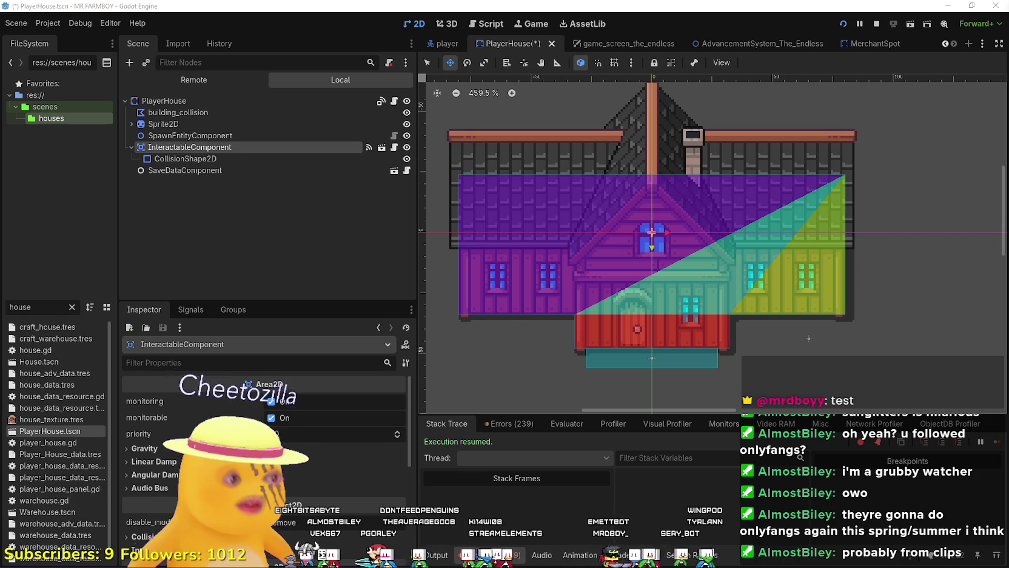
scroll(722, 339, down, 2)
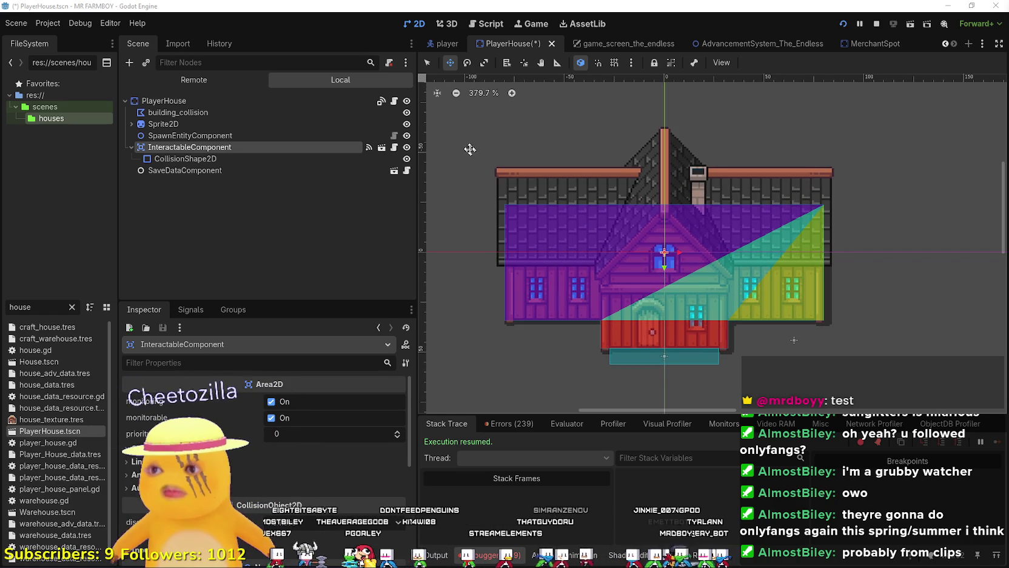
scroll(746, 329, up, 4)
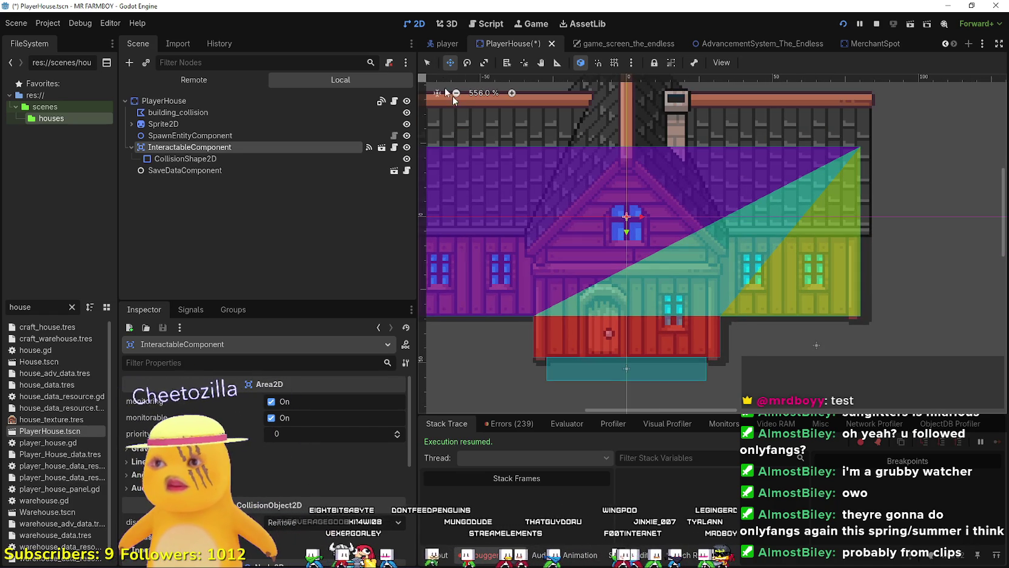
Switch to the Select tool and save PlayerHouse.tscn
click(427, 63)
key(ctrl+s)
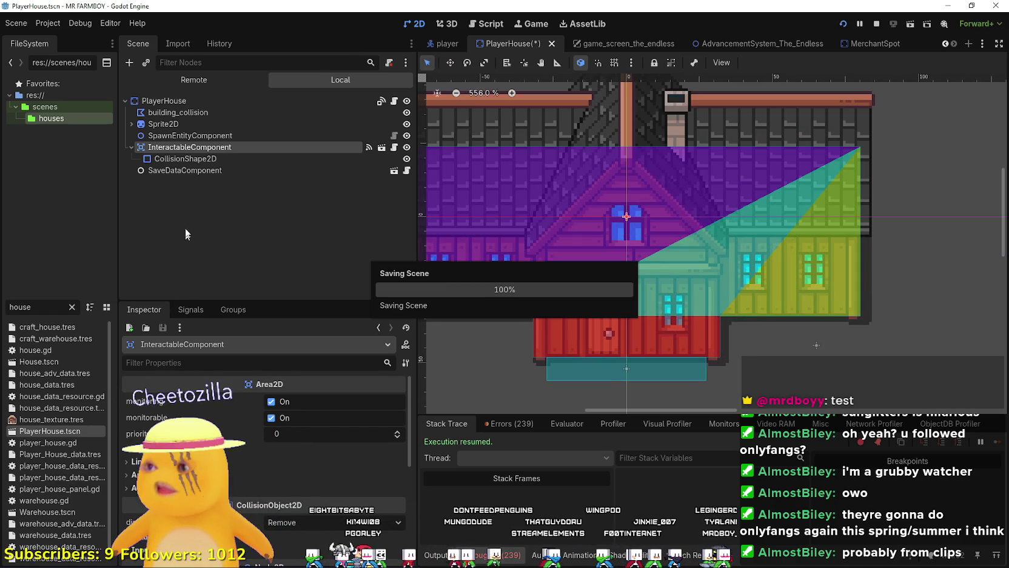
click(129, 124)
Browse the PlayerHouse nodes, checking the Sprite2D texture and expanding its Outline child
click(162, 101)
right_click(163, 100)
click(148, 237)
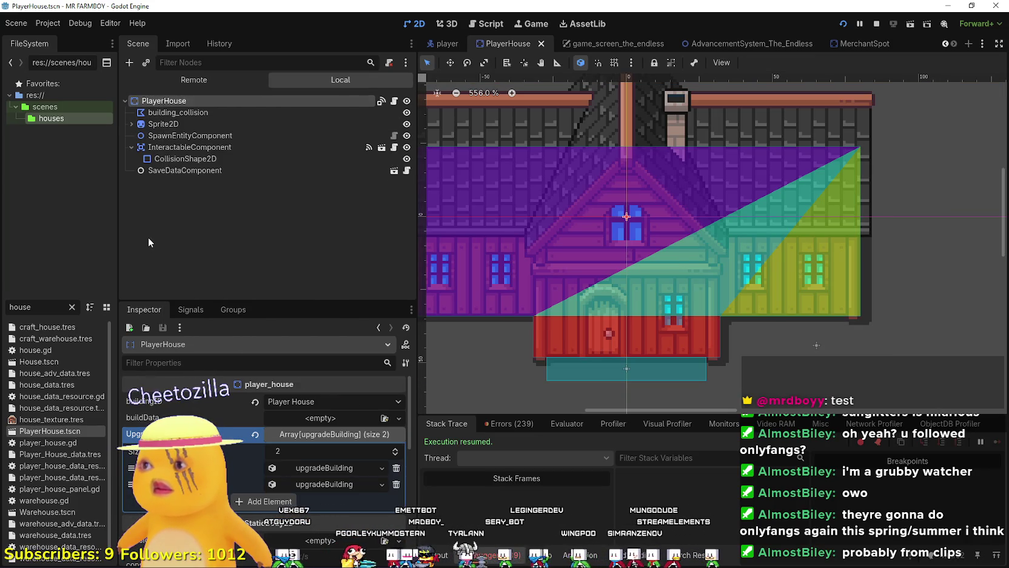
click(177, 123)
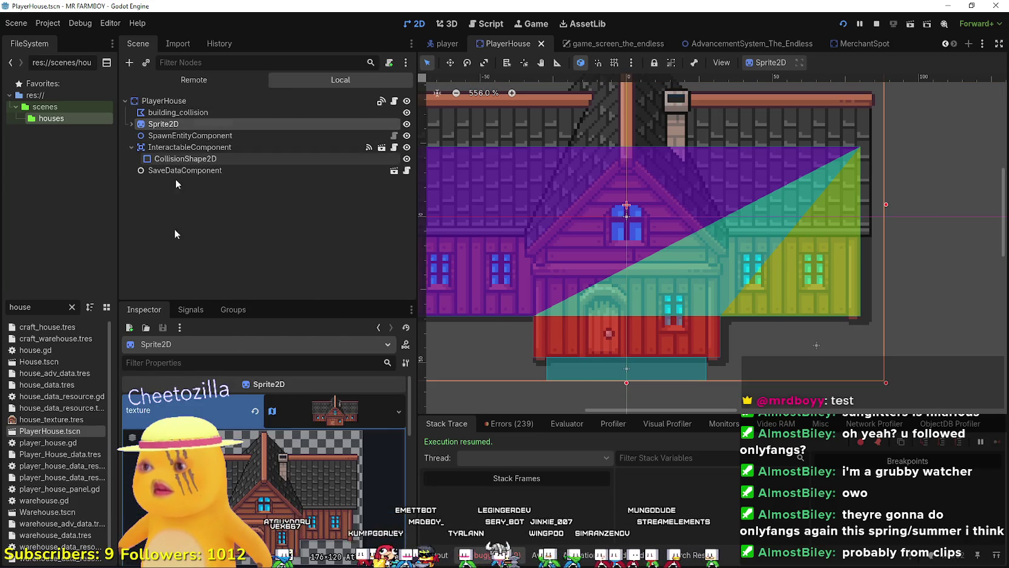
click(319, 412)
click(179, 136)
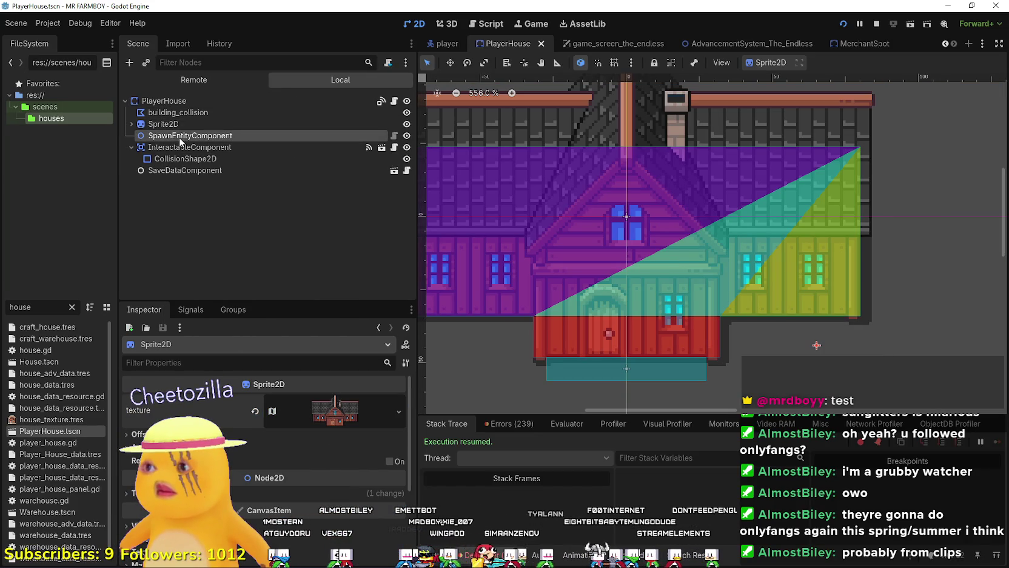
click(152, 124)
click(131, 124)
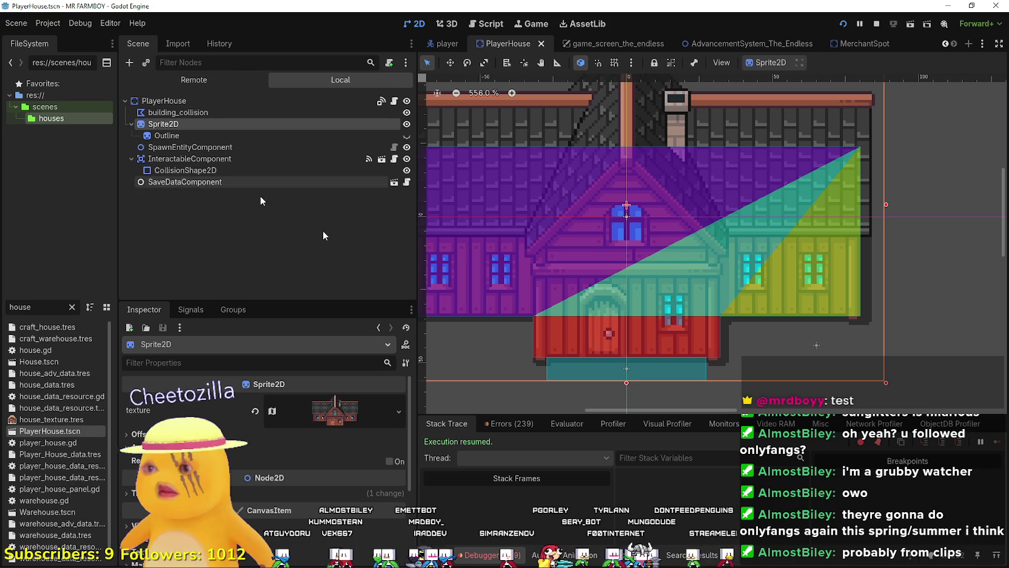
Add a new Sprite2D child node under PlayerHouse
click(215, 102)
right_click(213, 103)
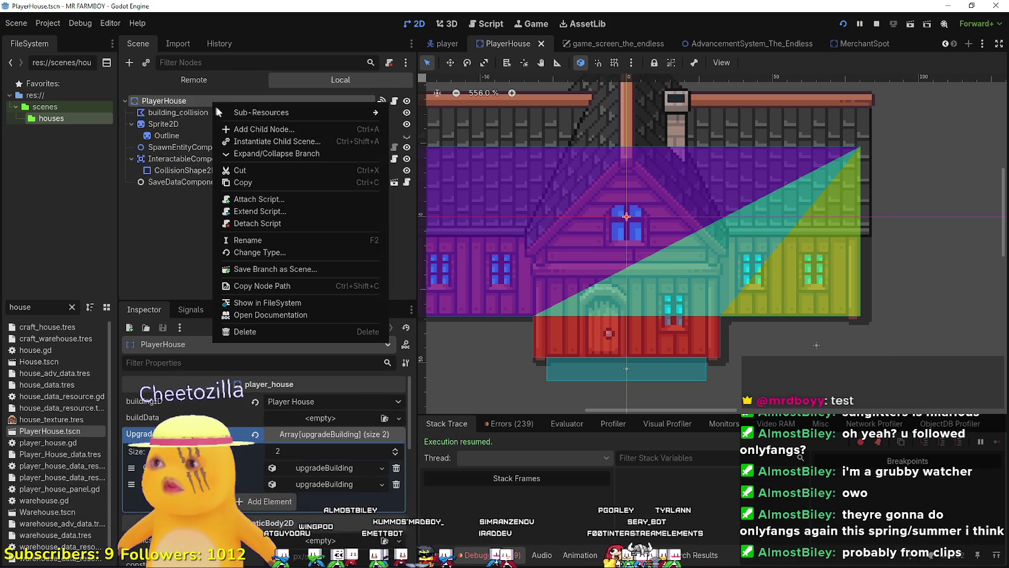
click(287, 128)
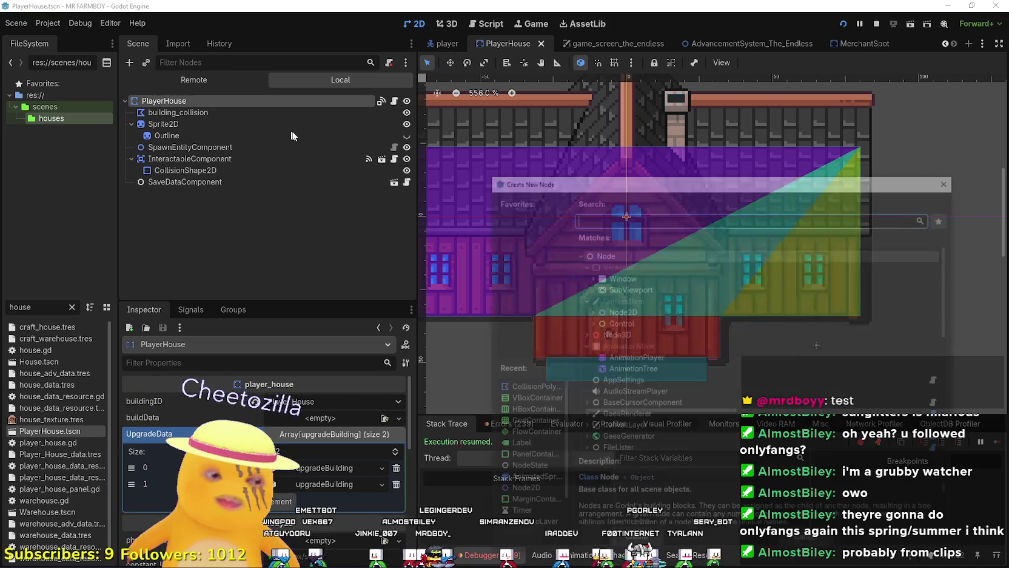
text(sprite2)
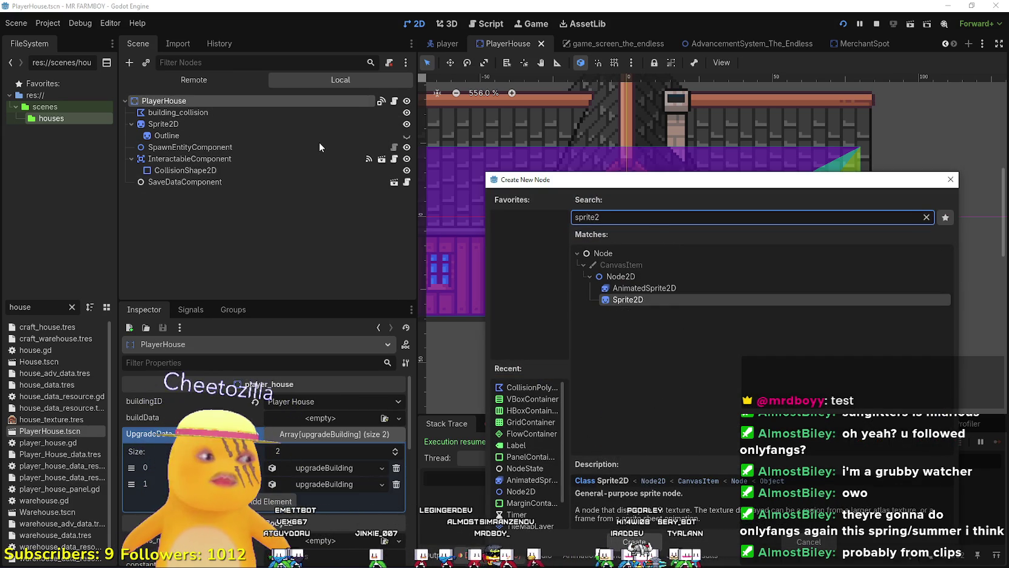
key(Return)
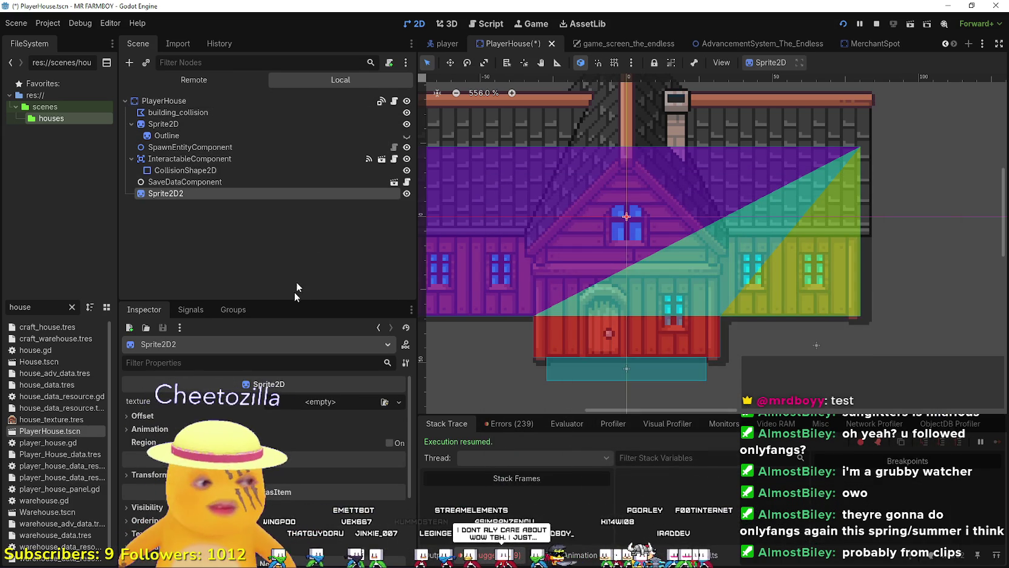
Rename the new Sprite2D2 node to 'Chest'
double_click(166, 194)
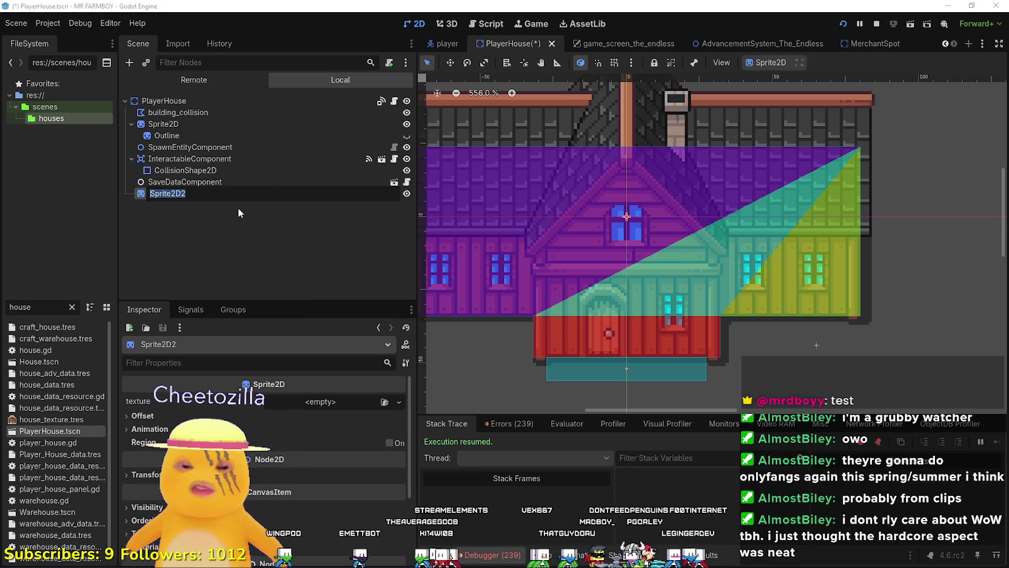
text(Chest)
key(Return)
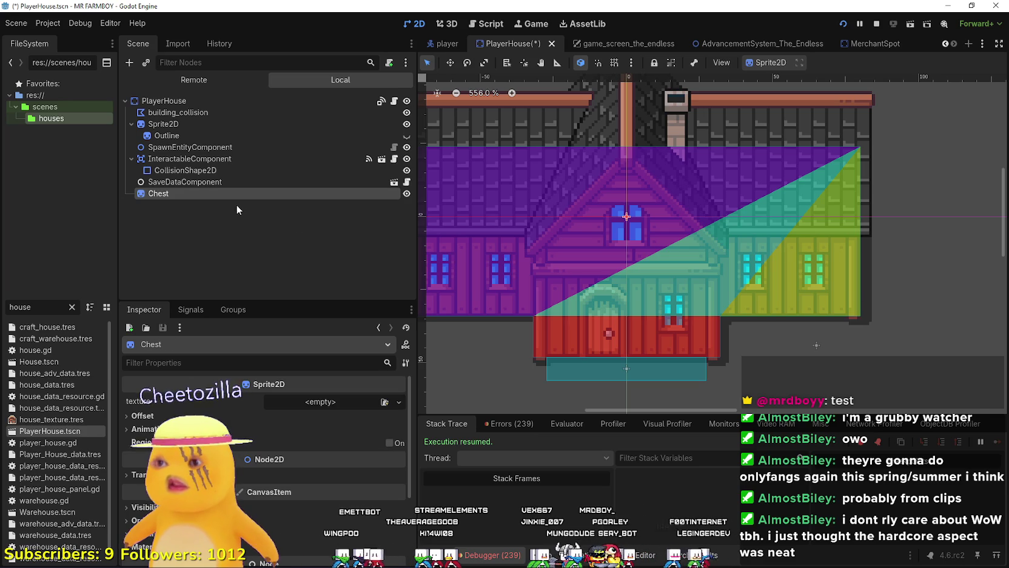
click(300, 401)
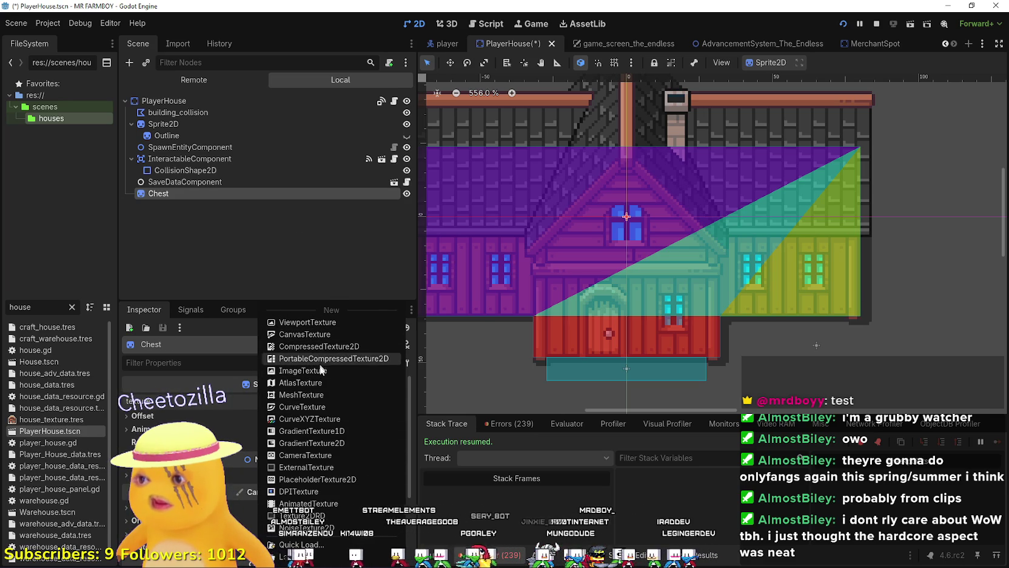
Give Chest a new AtlasTexture that uses the sprite atlas image via Quick Load
click(319, 382)
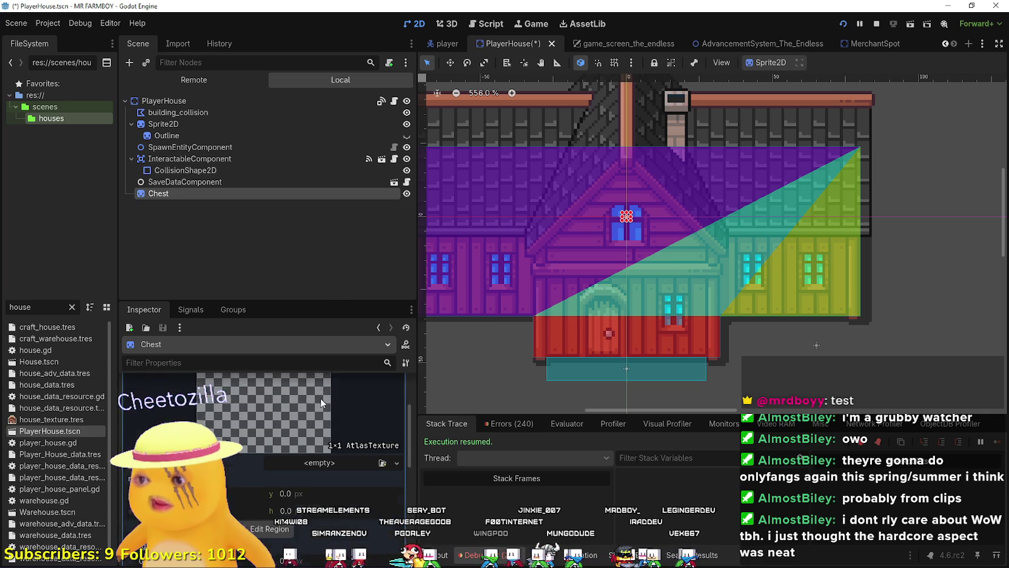
click(321, 485)
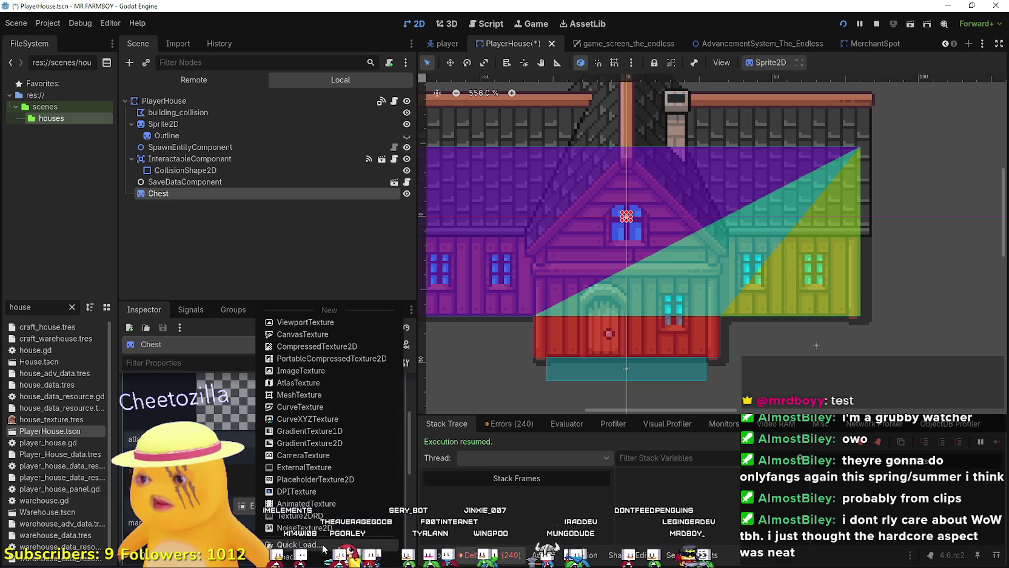
click(297, 544)
double_click(328, 219)
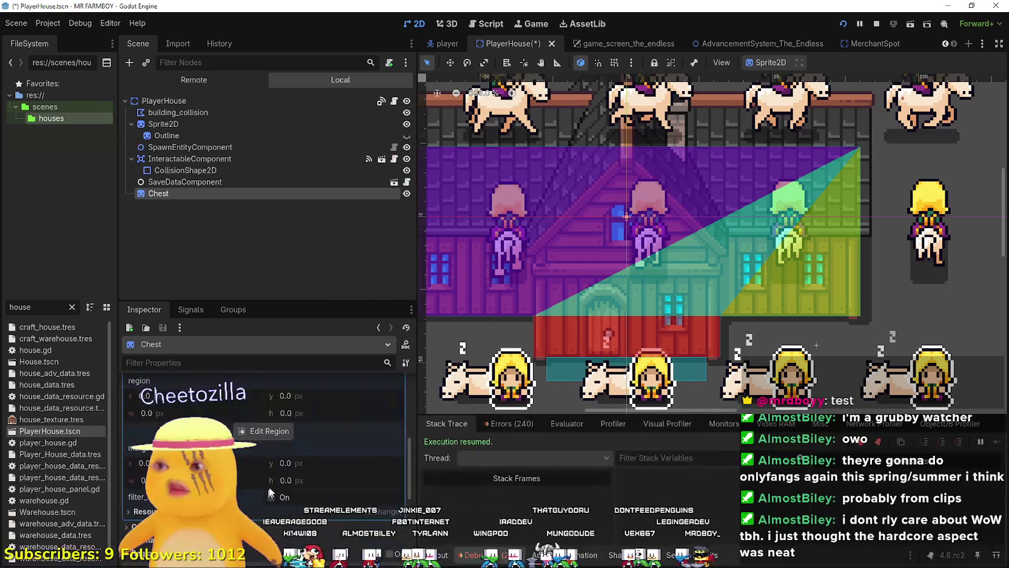
scroll(331, 492, up, 3)
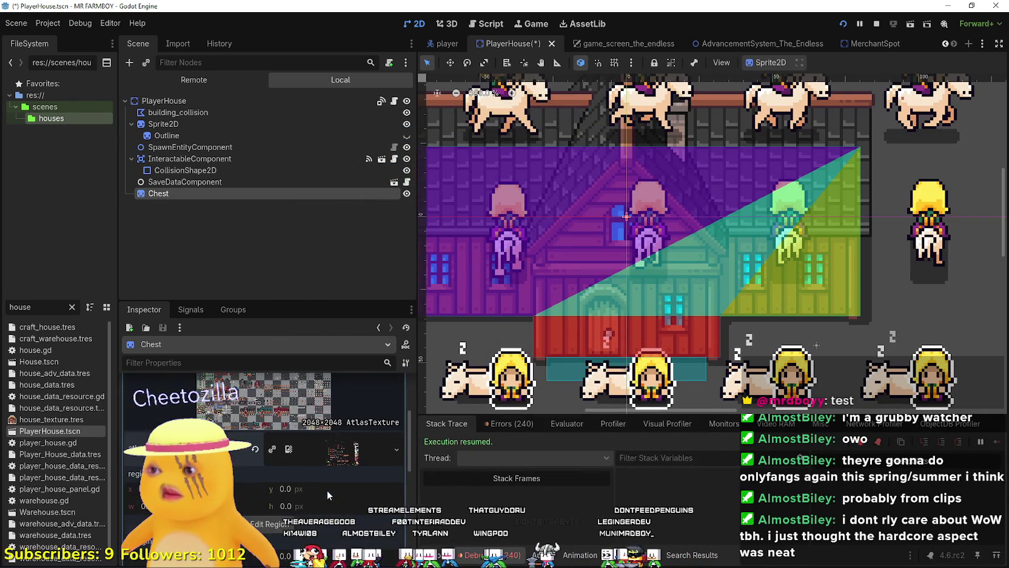
scroll(327, 488, down, 3)
Enable Region and box the first treasure chest sprite in the region editor
click(328, 488)
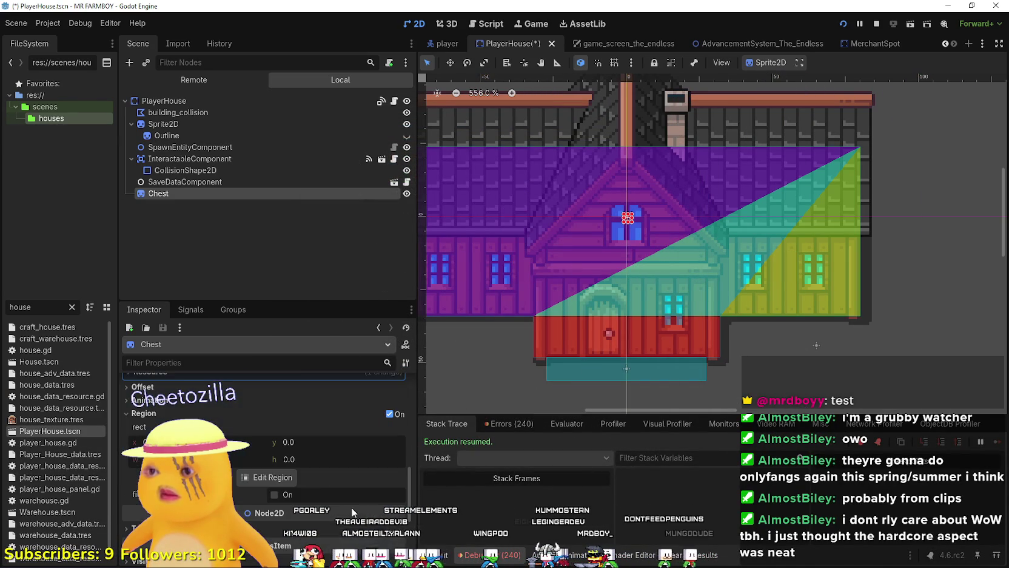
click(267, 479)
scroll(460, 265, down, 8)
scroll(456, 274, down, 2)
scroll(470, 290, up, 5)
scroll(480, 279, up, 6)
click(470, 276)
scroll(476, 282, up, 3)
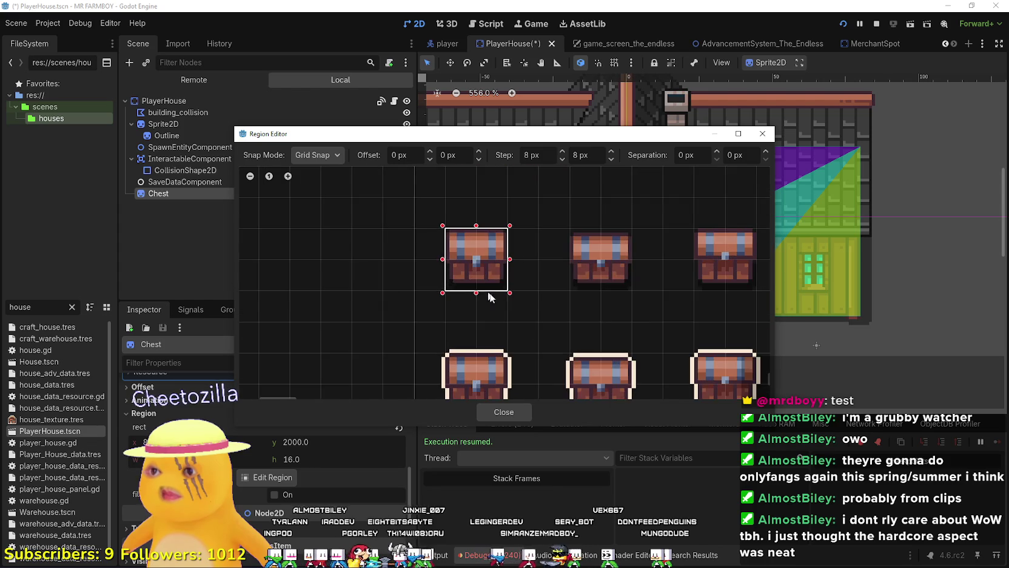
scroll(484, 292, up, 1)
drag(501, 194, 533, 168)
scroll(418, 182, down, 1)
mouse_move(419, 215)
mouse_down()
mouse_move(470, 257)
mouse_move(451, 256)
mouse_up()
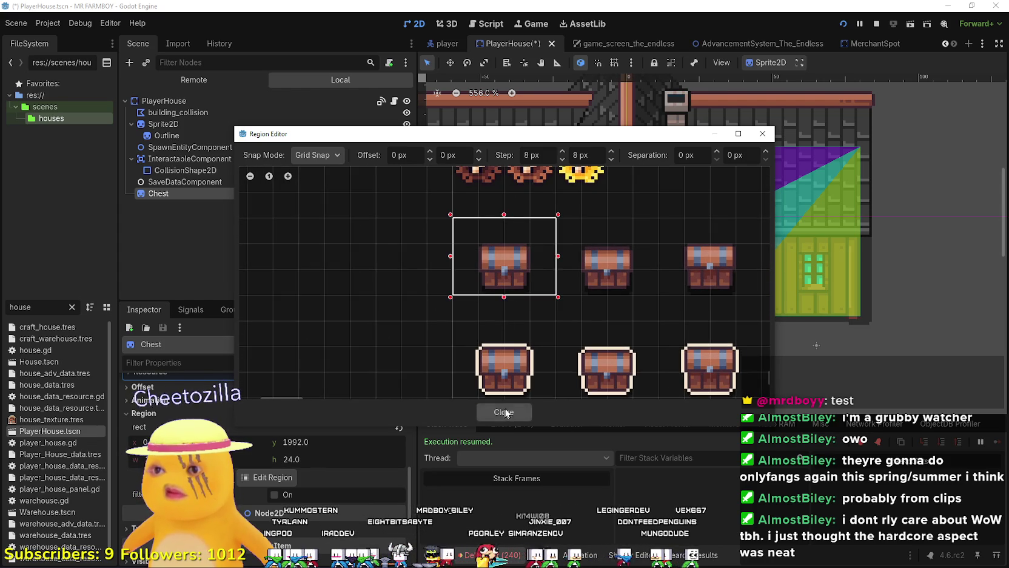
click(504, 412)
Move the Chest sprite below the house's right wing
scroll(542, 256, down, 3)
key(w)
drag(588, 237, 715, 336)
scroll(712, 344, up, 5)
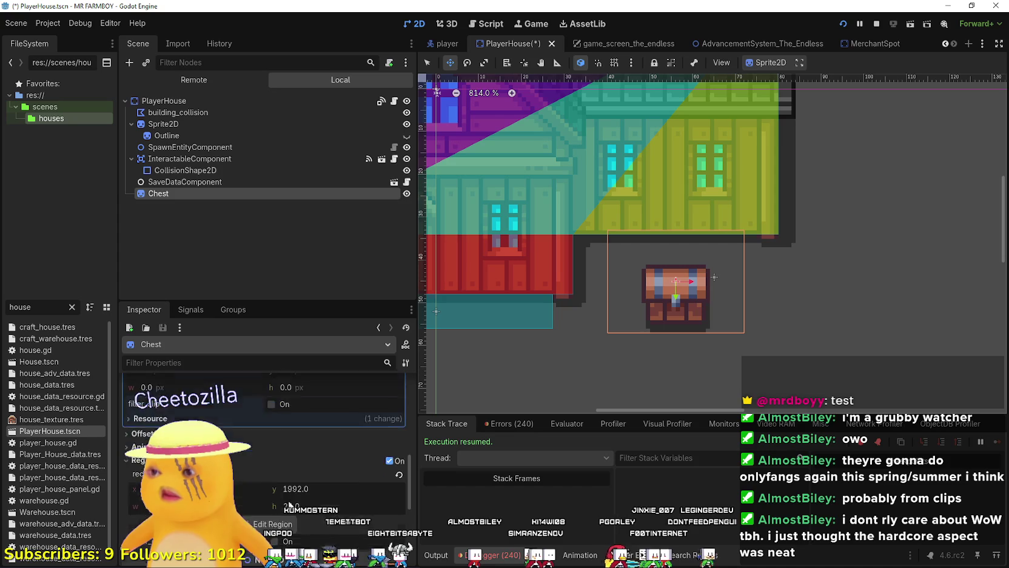
Instance InteractableComponent.tscn as a child scene of the Chest node
scroll(281, 507, up, 2)
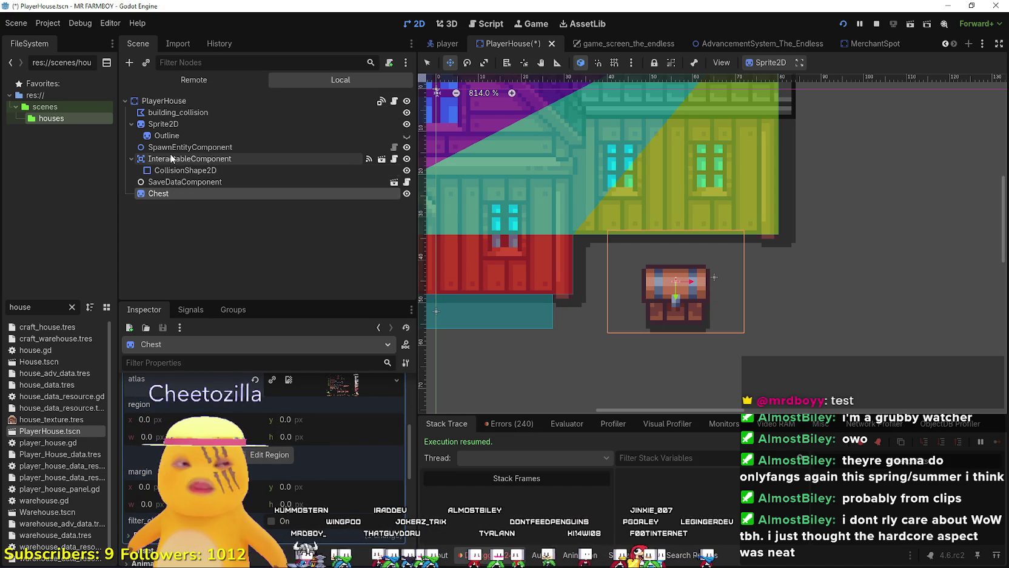
scroll(759, 296, down, 2)
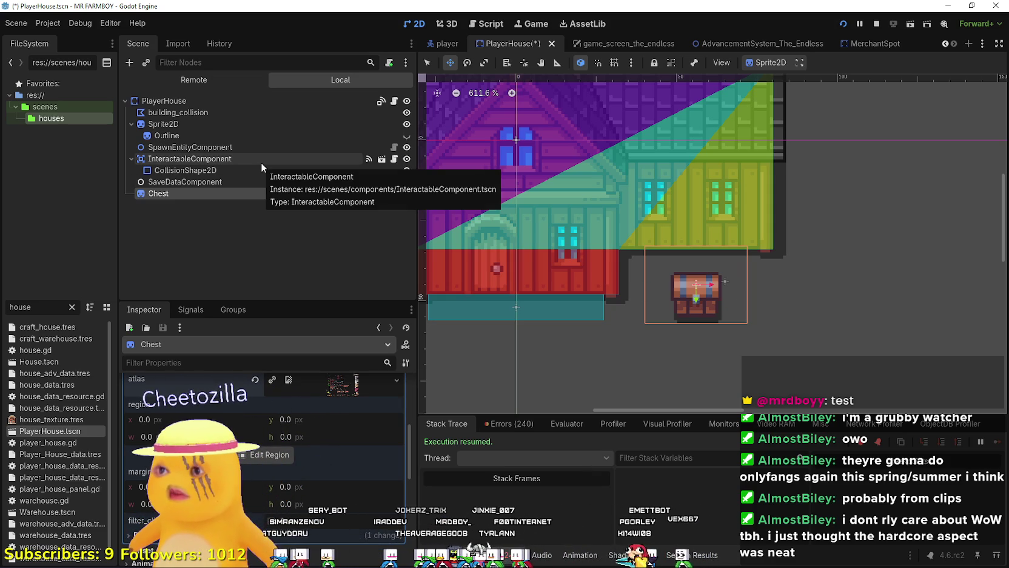
right_click(152, 193)
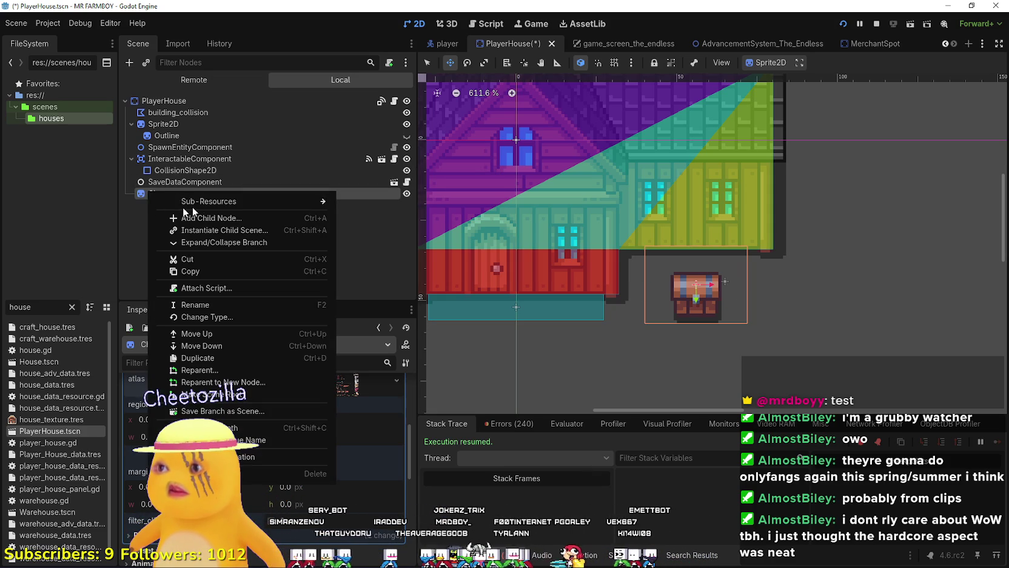
click(214, 230)
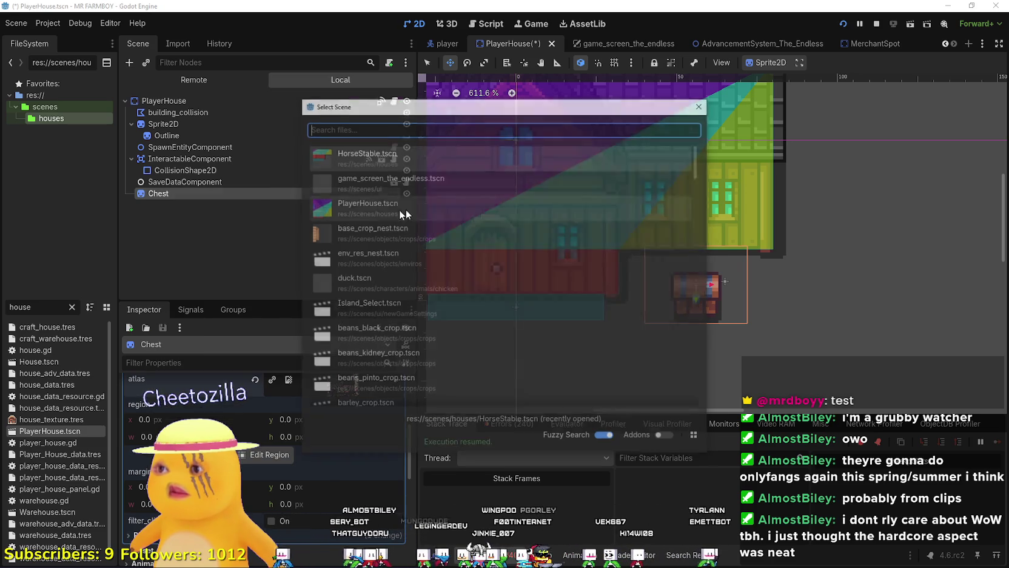
text(intera)
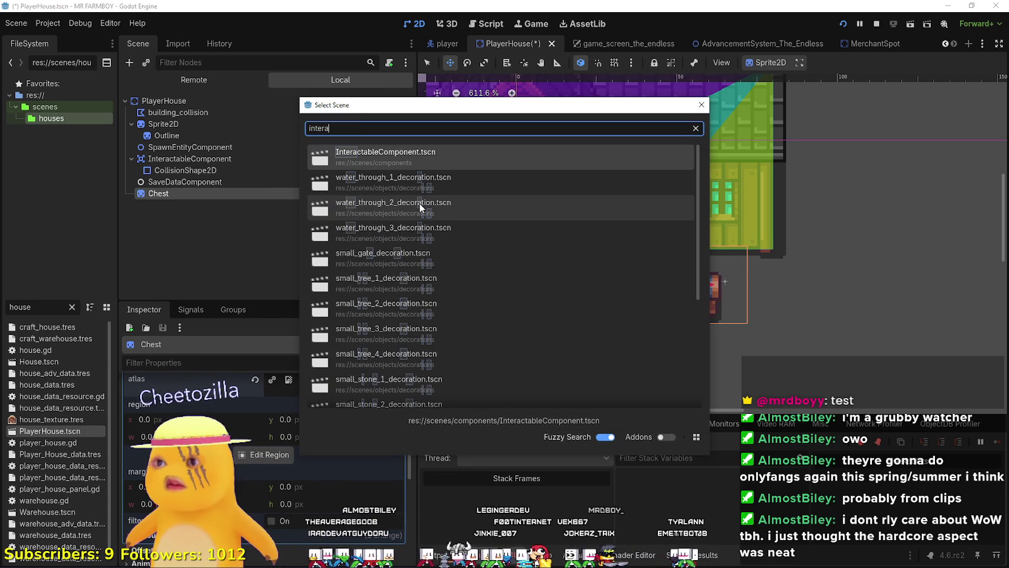
double_click(406, 155)
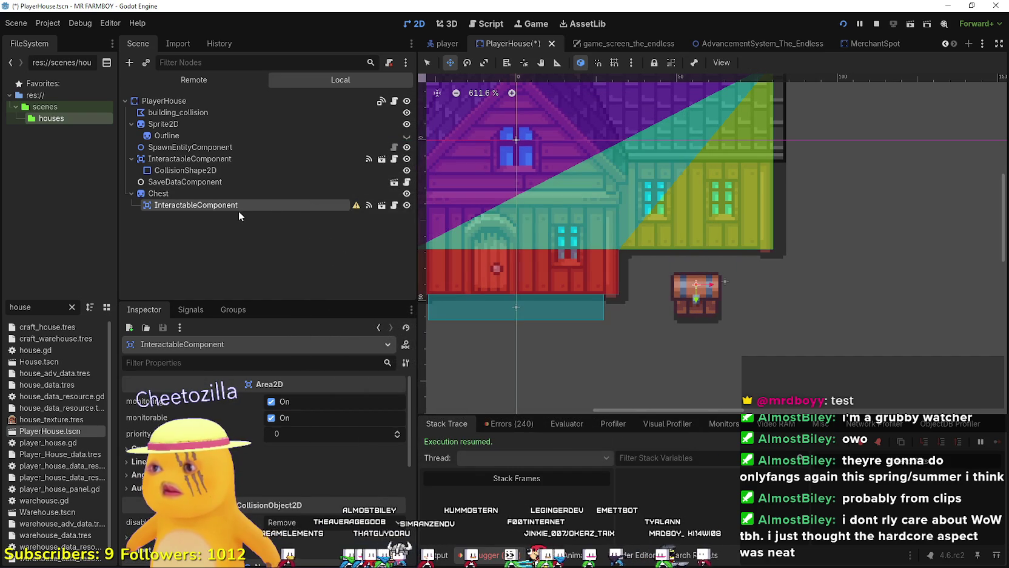
Give the InteractableComponent a CollisionShape2D child, then select interactable_component in player_house.gd
right_click(239, 206)
key(ctrl+a)
text(colli)
key(Down)
key(Return)
double_click(670, 153)
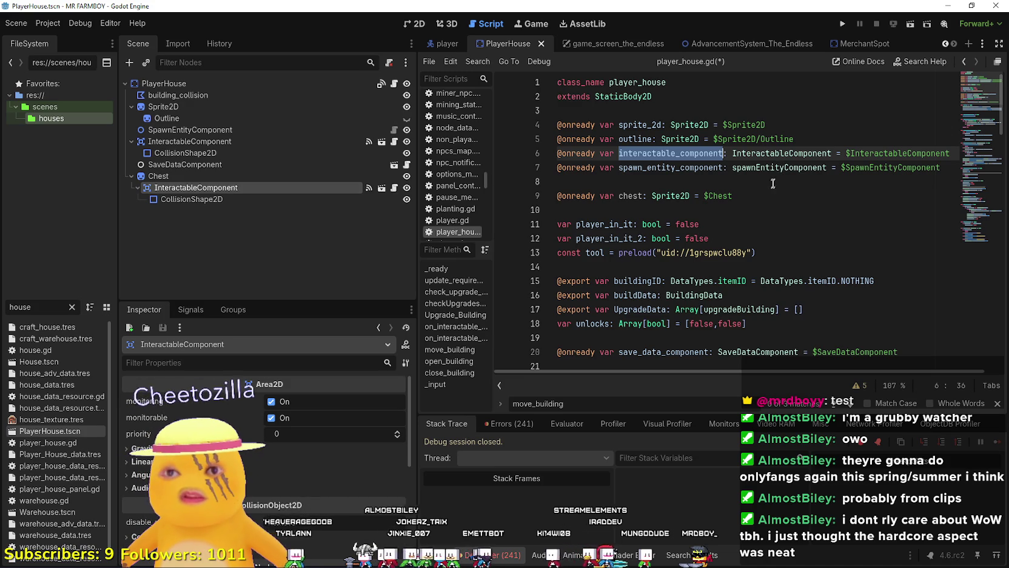
Add a chest_interactable_component reference to $Chest/InteractableComponent on line 10
scroll(774, 178, down, 4)
double_click(675, 236)
scroll(676, 238, up, 1)
scroll(676, 238, up, 3)
click(655, 195)
click(647, 210)
mouse_move(210, 190)
mouse_down()
mouse_move(676, 217)
mouse_move(655, 212)
mouse_move(650, 198)
mouse_up()
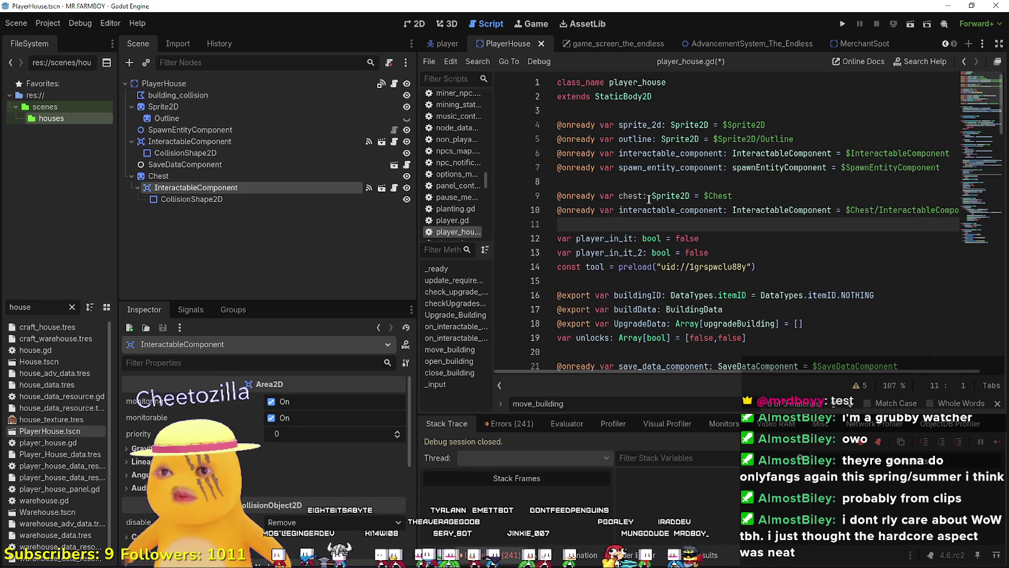
double_click(629, 195)
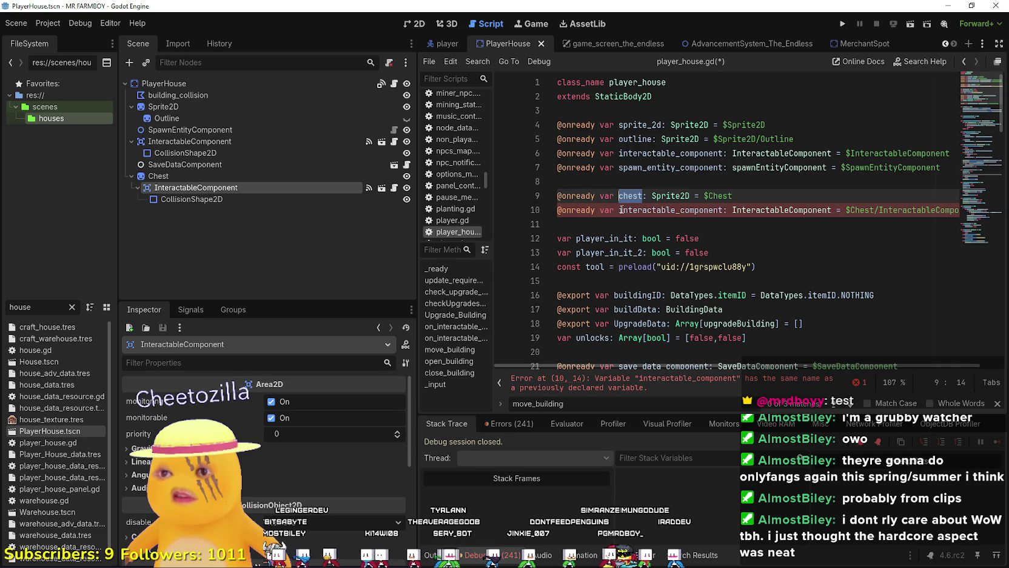
click(619, 209)
text(chest_)
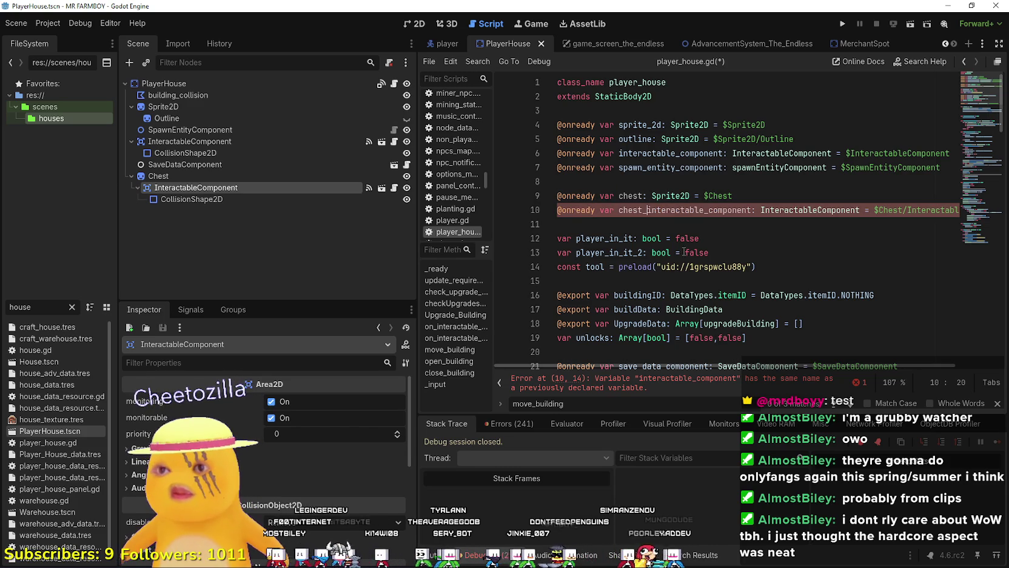
Save the scene and script, then inspect the chest InteractableComponent's collision settings
key(Down)
key(ctrl+s)
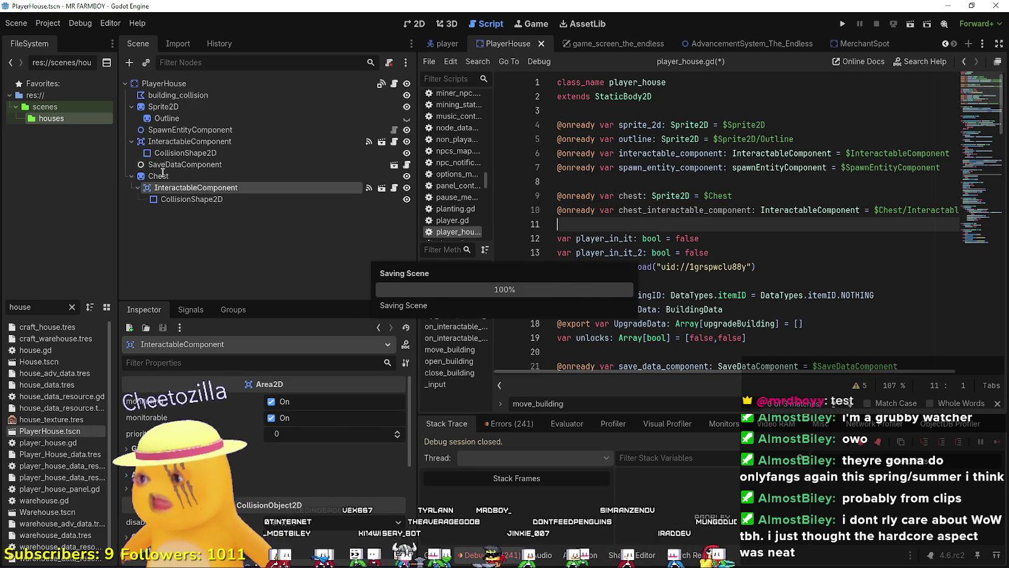
click(163, 176)
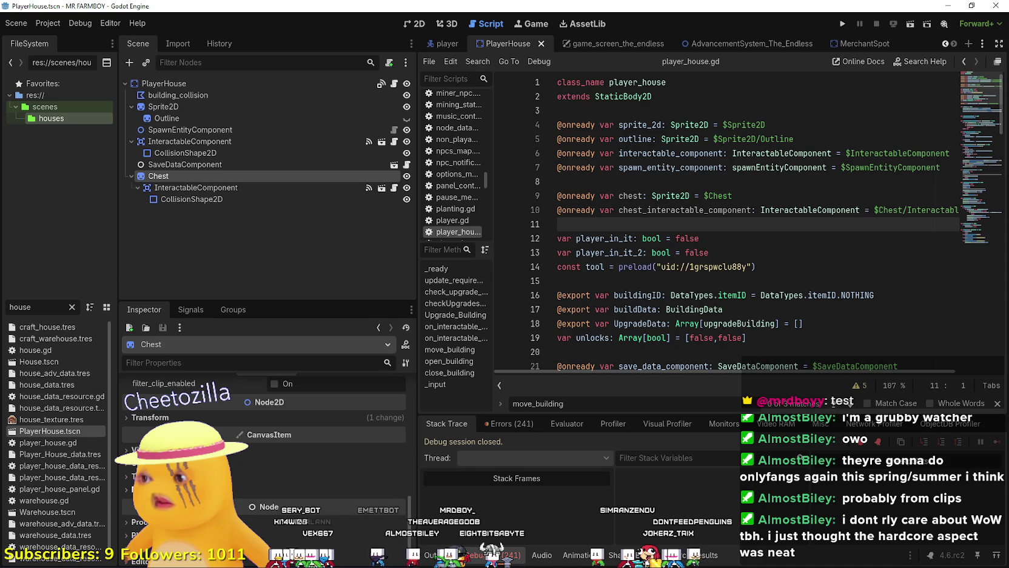
scroll(267, 425, up, 5)
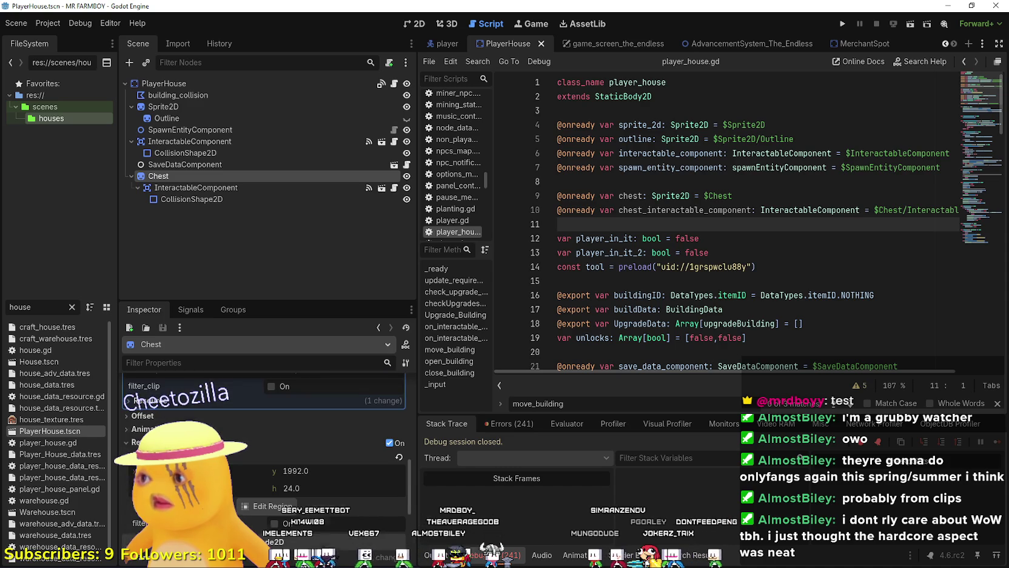
click(156, 189)
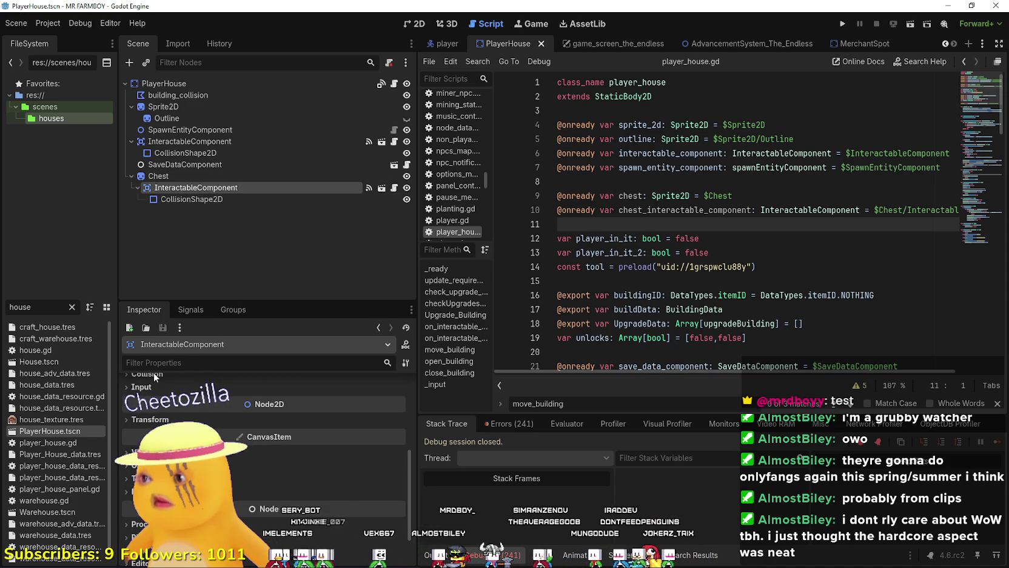
click(154, 373)
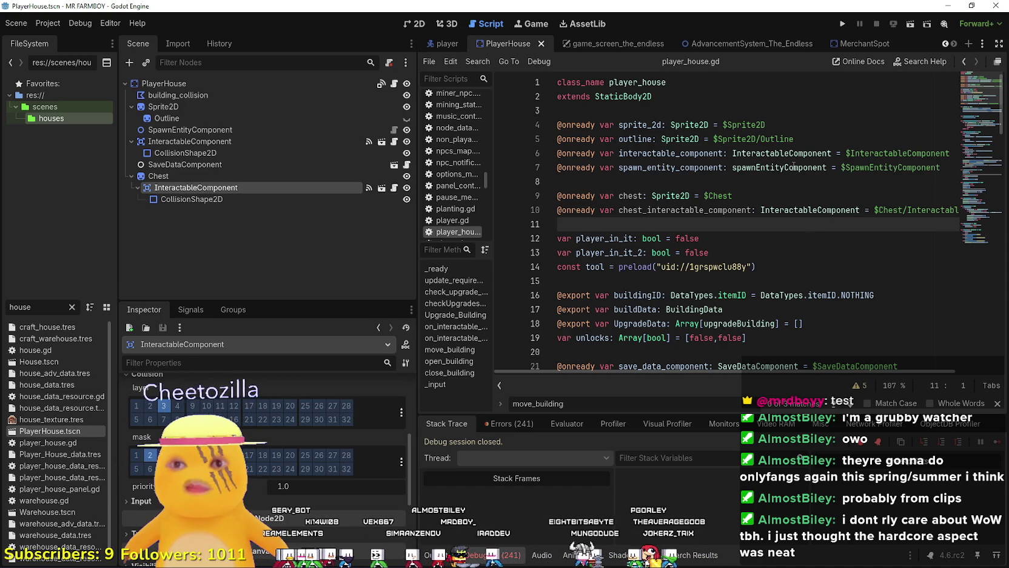
scroll(793, 168, down, 3)
scroll(656, 202, up, 3)
In _ready, connect chest_interactable_component.interactable_activated to chest_on_interactable_activated
double_click(658, 210)
key(ctrl+c)
scroll(661, 200, down, 6)
click(667, 195)
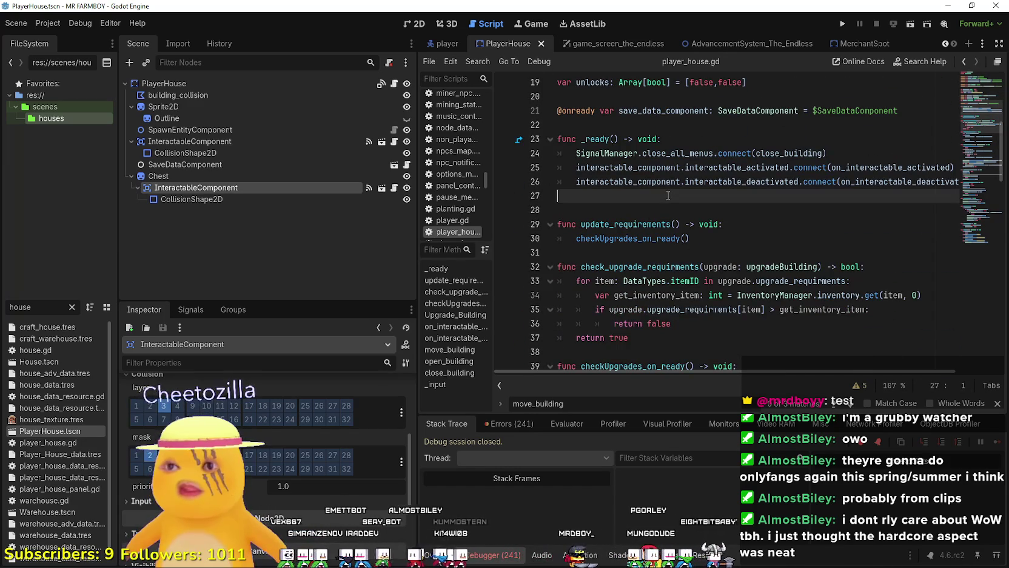
key(Tab)
key(ctrl+v)
text(.)
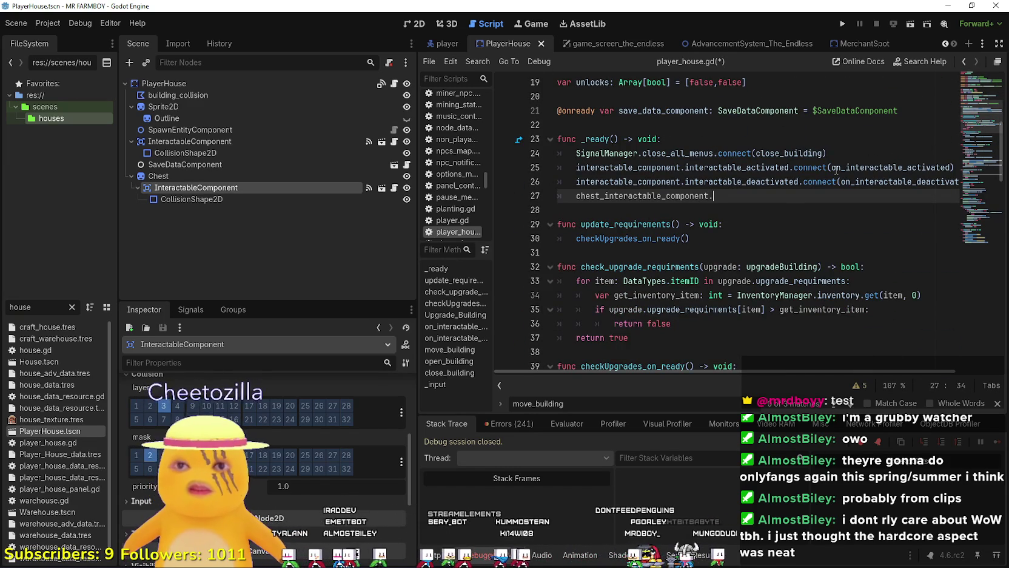
text(inte)
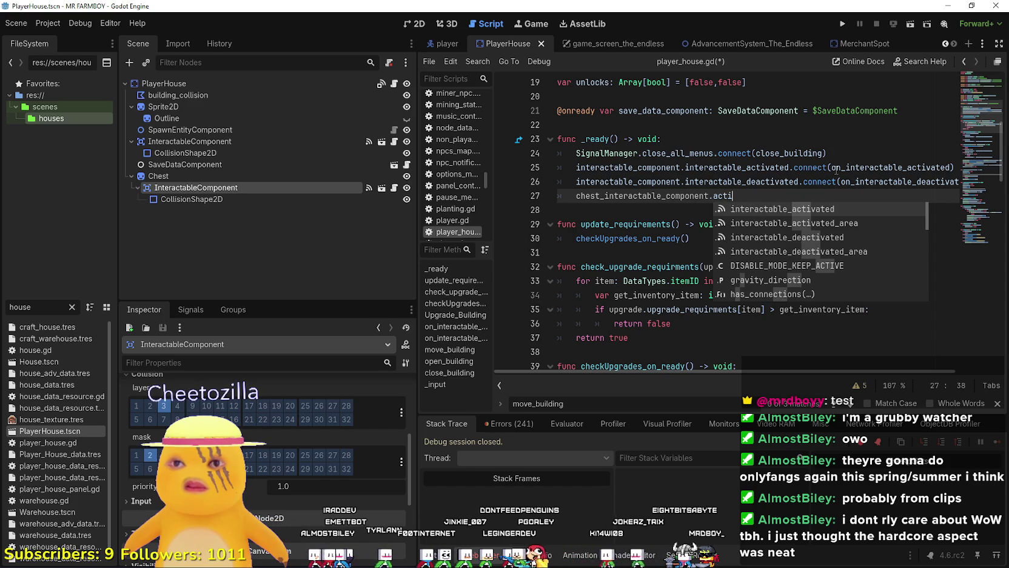
key(Return)
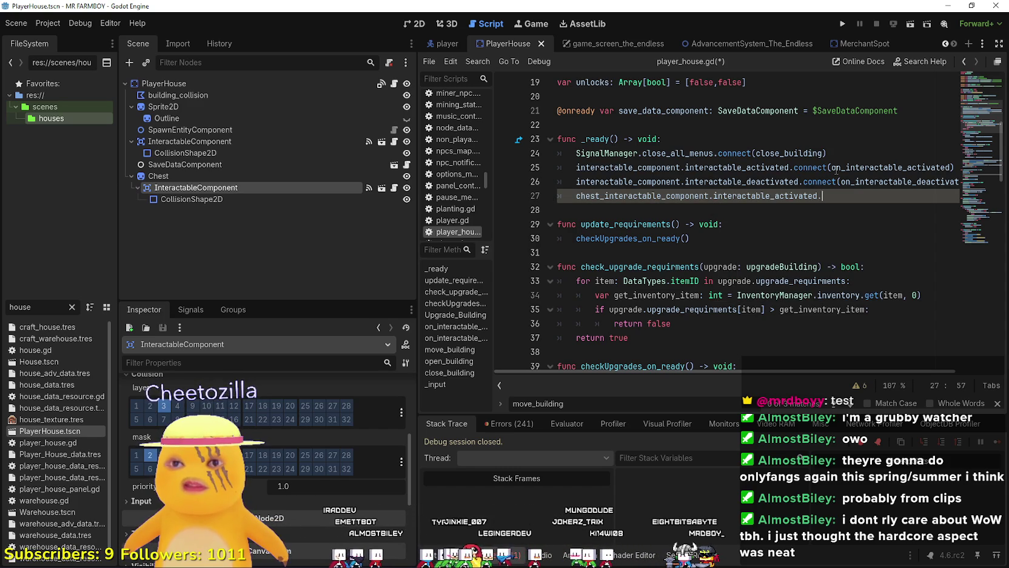
text(.con)
key(Return)
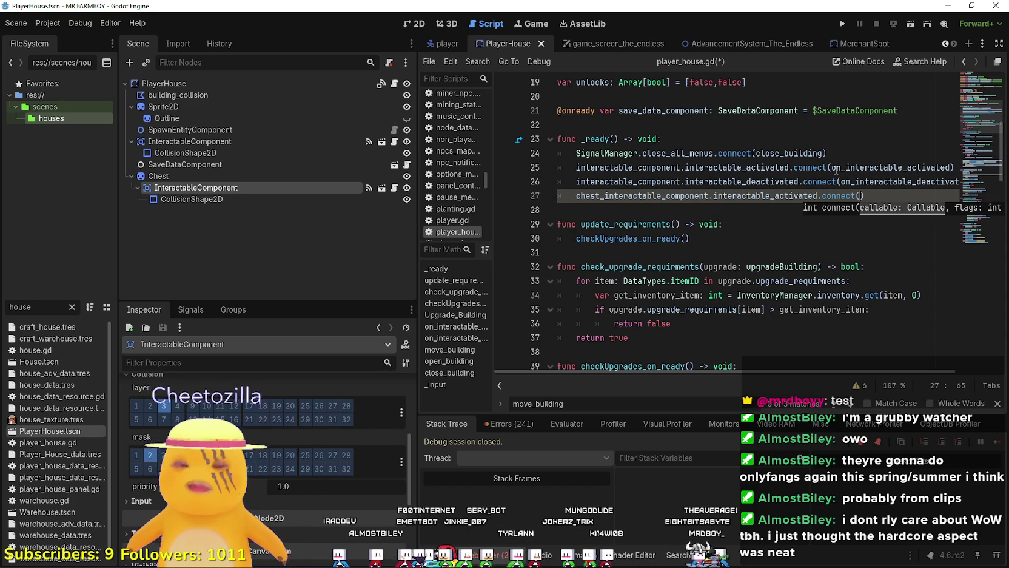
text(on)
text(_interact)
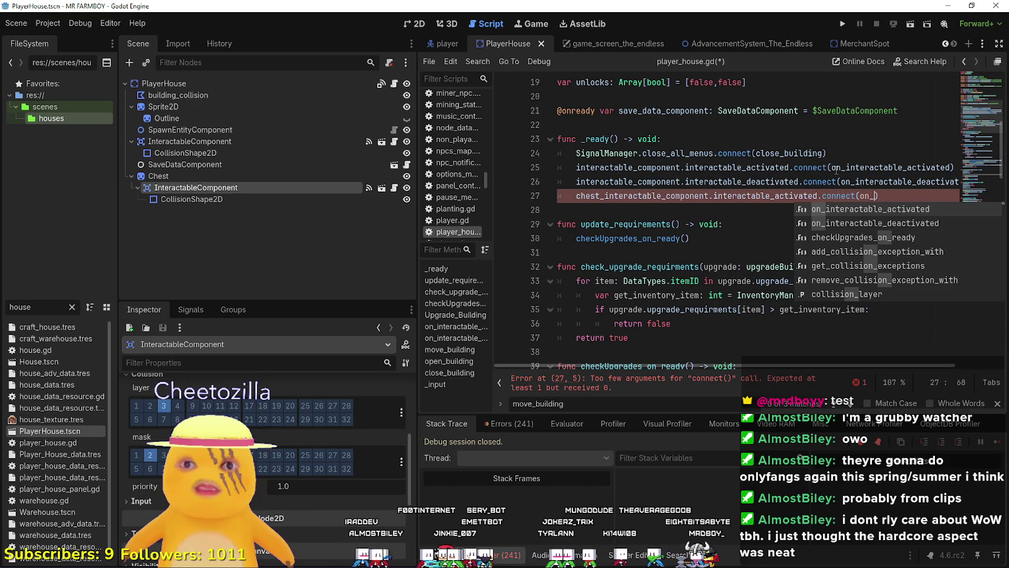
key(BackSpace)
key(BackSpace)
key(BackSpace)
key(BackSpace)
key(BackSpace)
text(chest_)
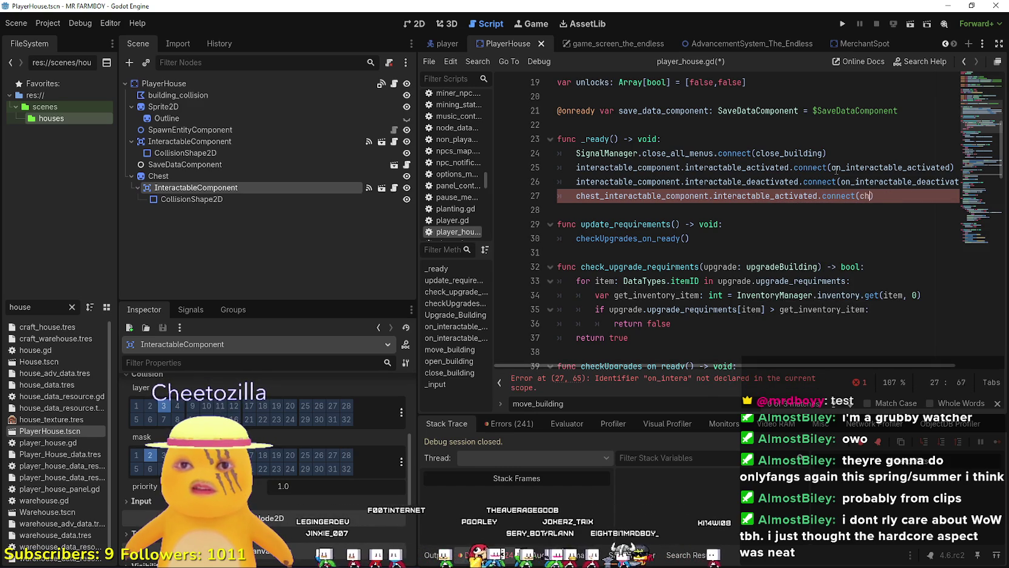
double_click(865, 168)
key(ctrl+c)
drag(891, 195, 881, 195)
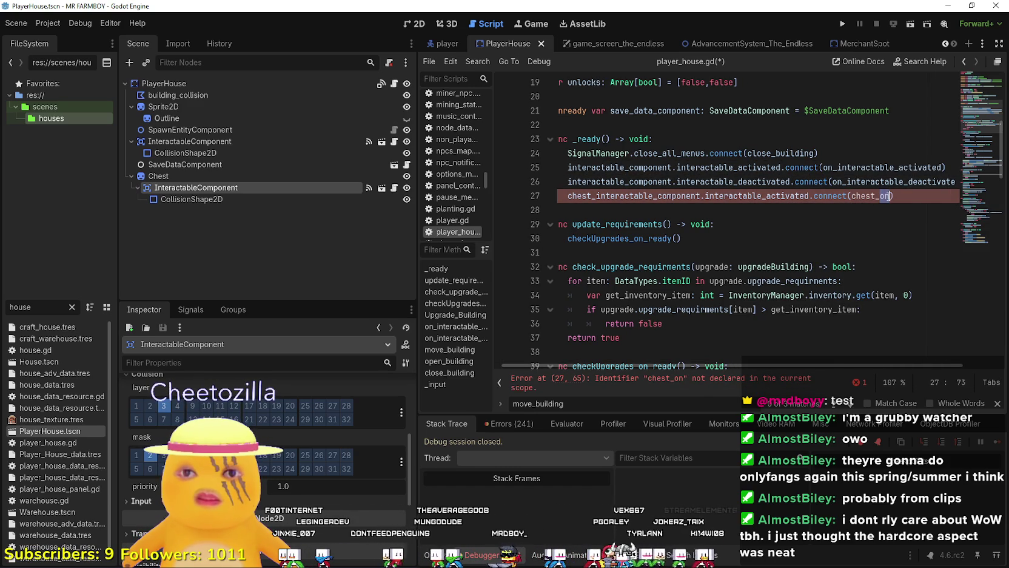
key(ctrl+v)
Duplicate that line to connect interactable_deactivated to chest_on_interactable_deactivated
mouse_move(955, 196)
mouse_down()
mouse_move(557, 182)
mouse_move(576, 195)
mouse_move(968, 196)
mouse_up()
key(ctrl+c)
click(969, 197)
key(Return)
key(ctrl+v)
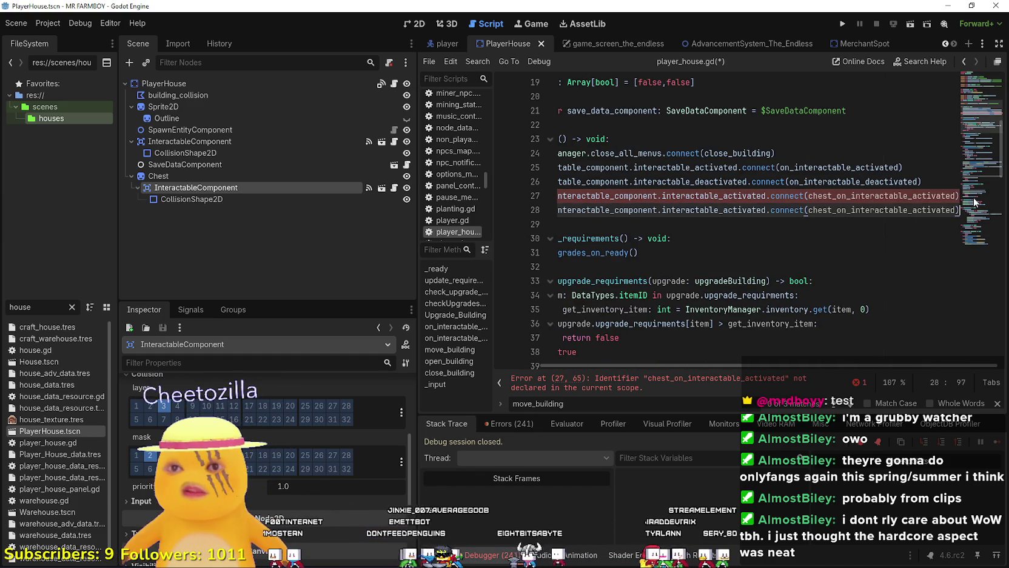
double_click(859, 182)
mouse_move(843, 210)
mouse_down()
mouse_move(954, 210)
mouse_move(834, 210)
mouse_up()
click(954, 210)
key(ctrl+v)
double_click(679, 181)
key(ctrl+c)
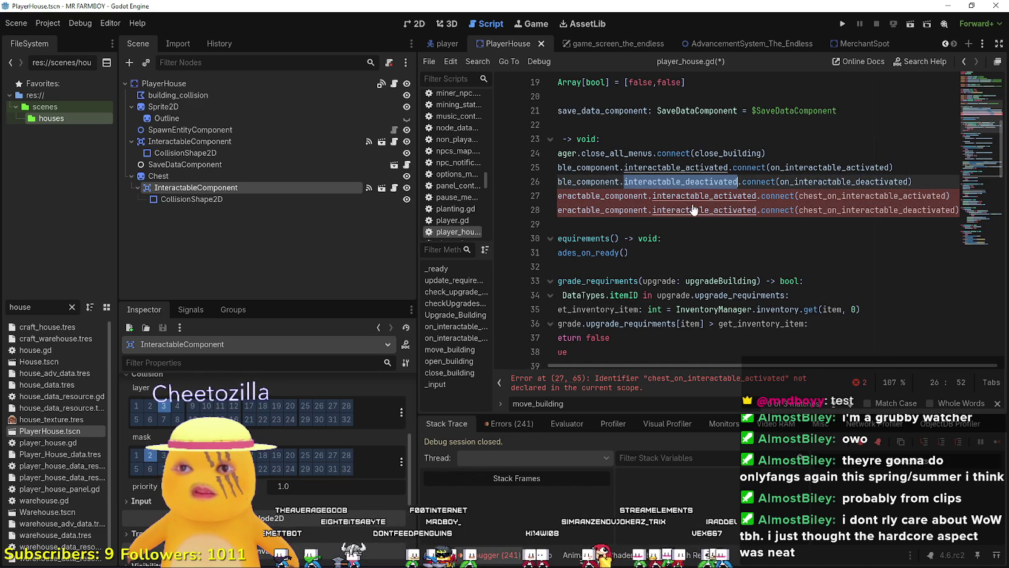
double_click(706, 210)
key(ctrl+v)
drag(712, 366, 586, 365)
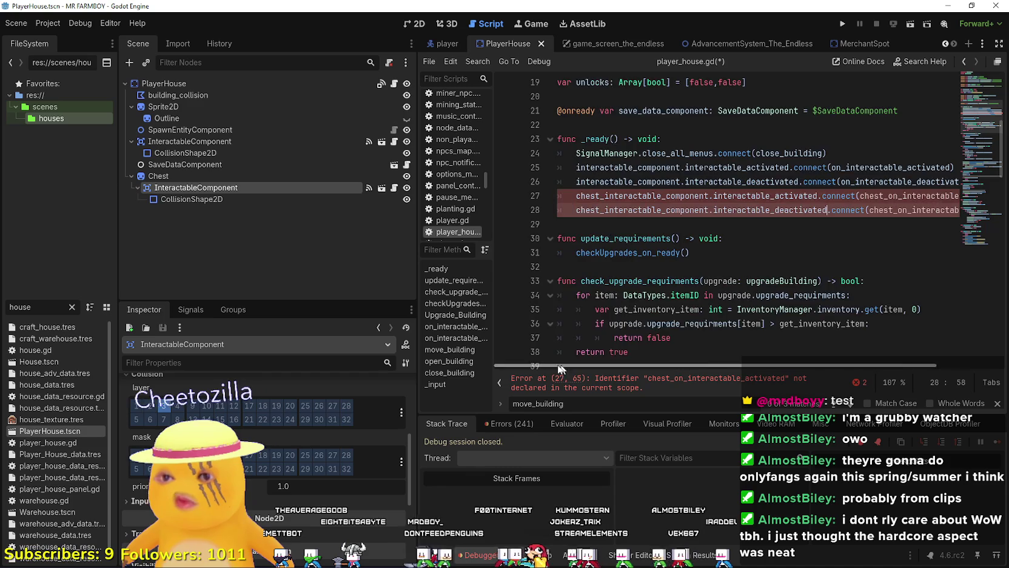
Copy the chest handler name and open blank lines above the existing interactable handlers
scroll(913, 128, down, 2)
double_click(899, 111)
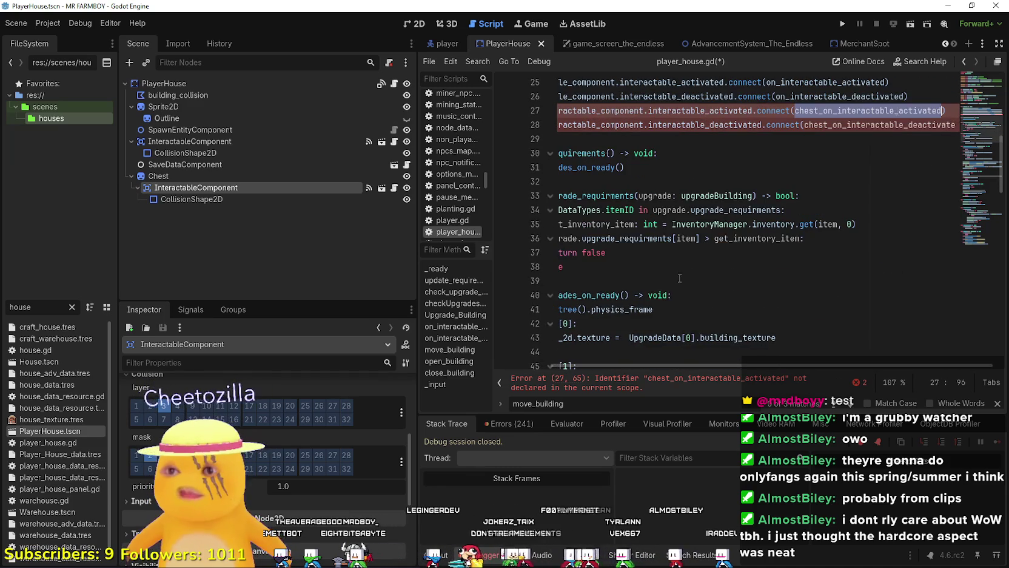
scroll(691, 276, down, 1)
scroll(696, 273, down, 2)
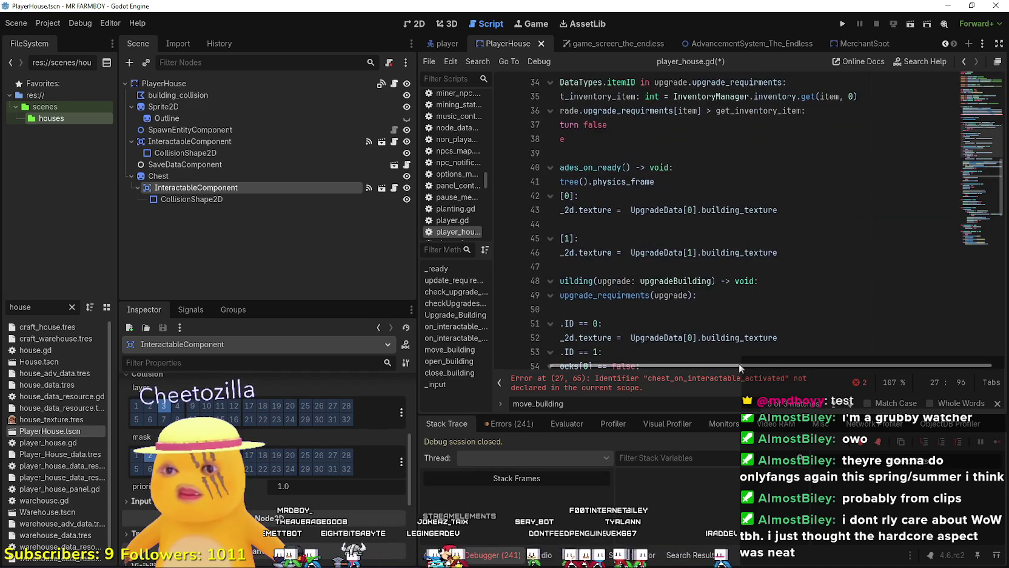
drag(867, 366, 619, 366)
click(997, 403)
scroll(667, 243, down, 5)
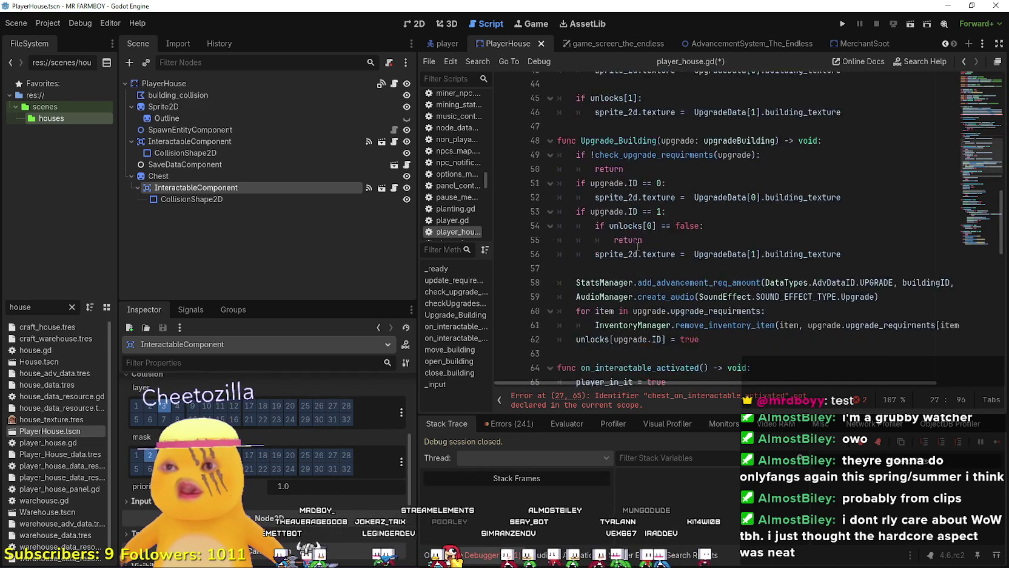
click(628, 192)
scroll(627, 225, down, 2)
click(648, 181)
key(Down)
scroll(648, 182, down, 3)
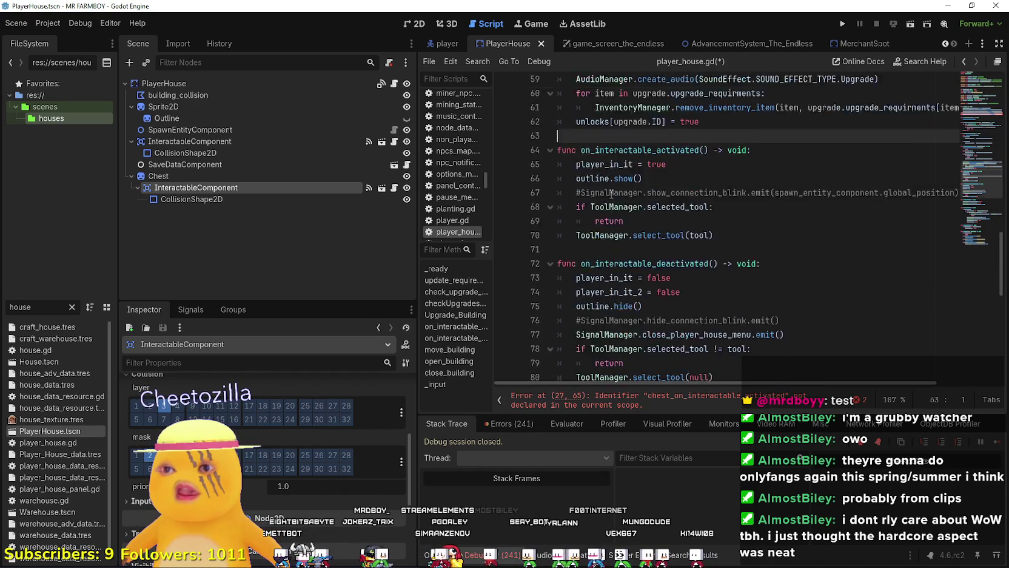
key(Down)
scroll(648, 182, up, 2)
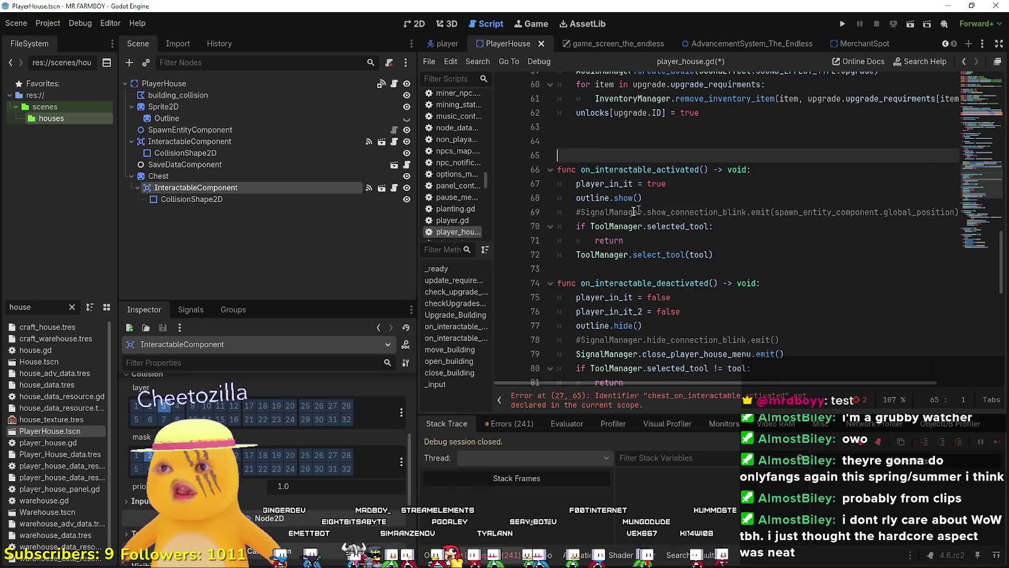
Declare func chest_on_interactable_activated() -> void: with a pass body on line 64
key(ctrl+v)
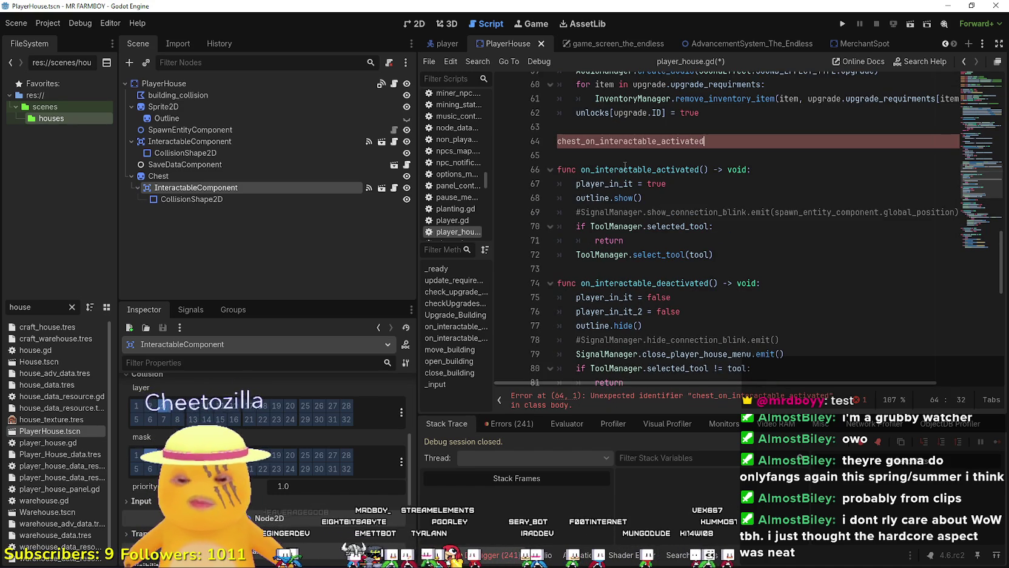
key(Home)
text(func)
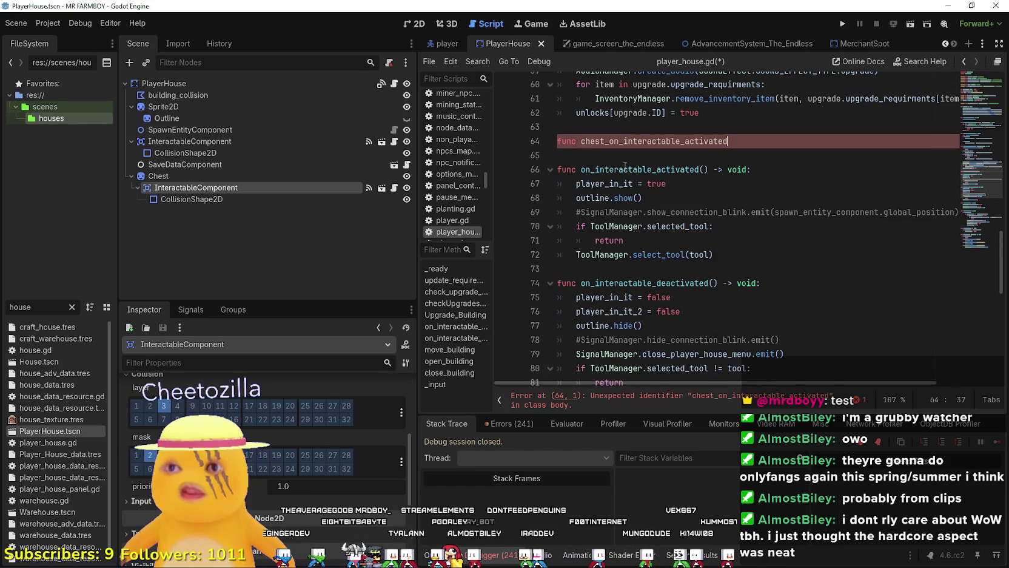
key(End)
text(()
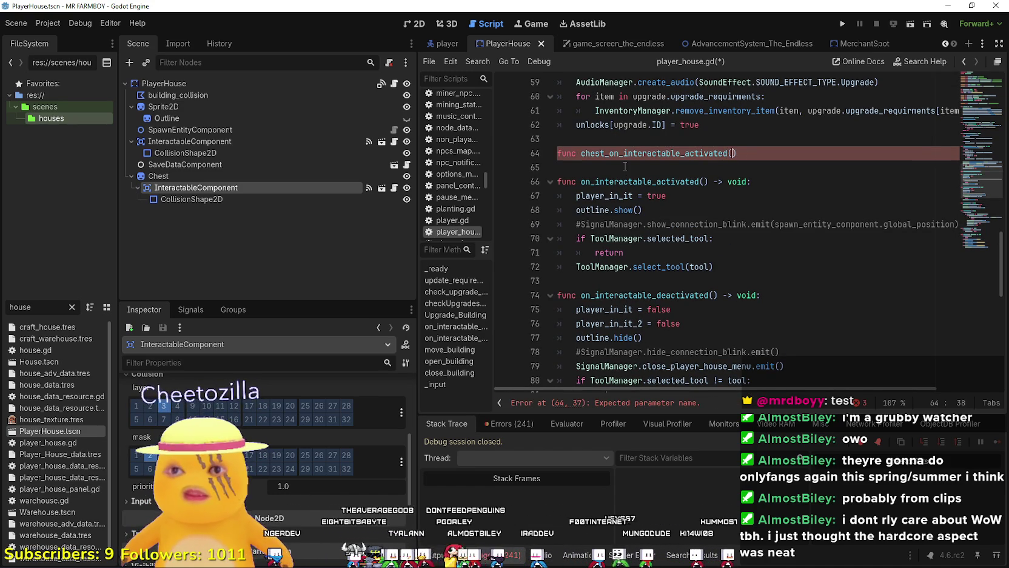
text() -> void:)
key(Return)
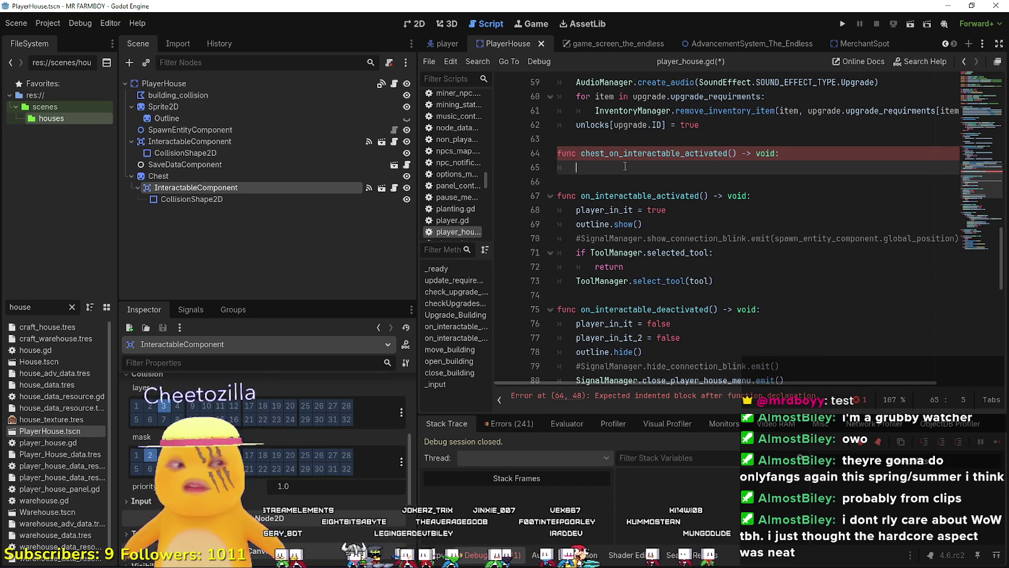
text(pass)
key(Return)
Add a second chest_on_interactable_activated() -> void: function with pass below it
key(ctrl+v)
key(Home)
text(func)
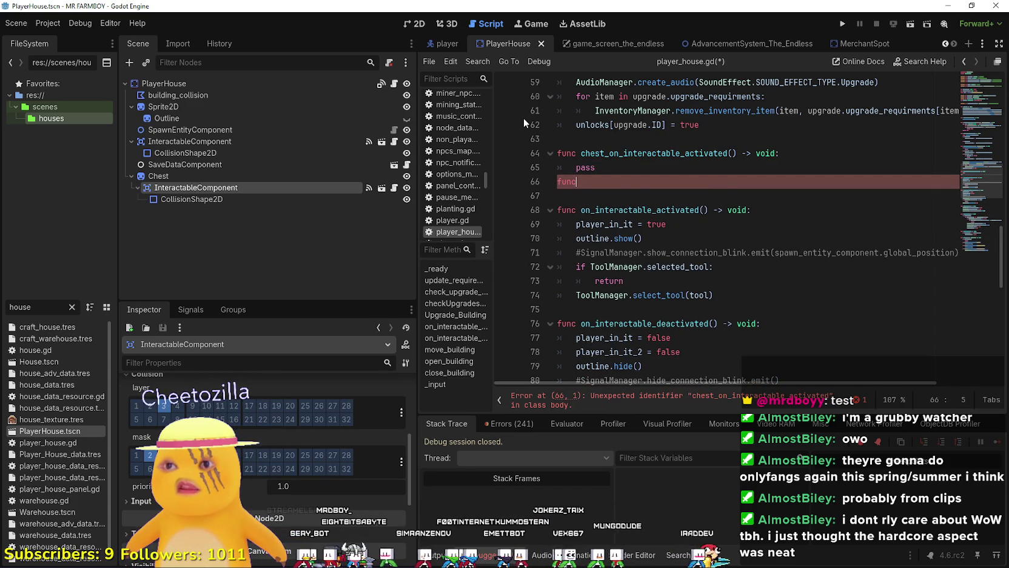
key(End)
text())
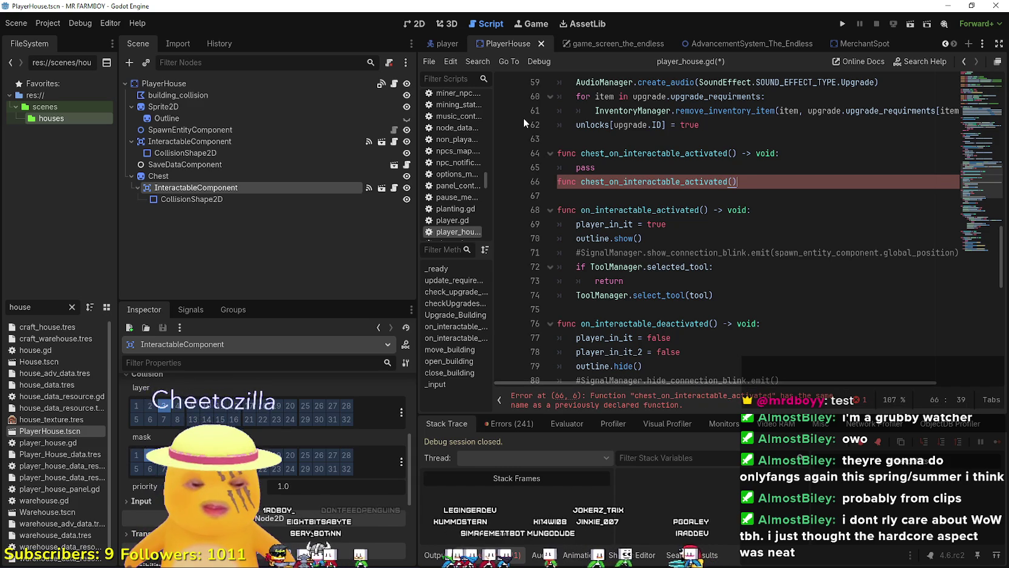
text( -> void:)
key(Return)
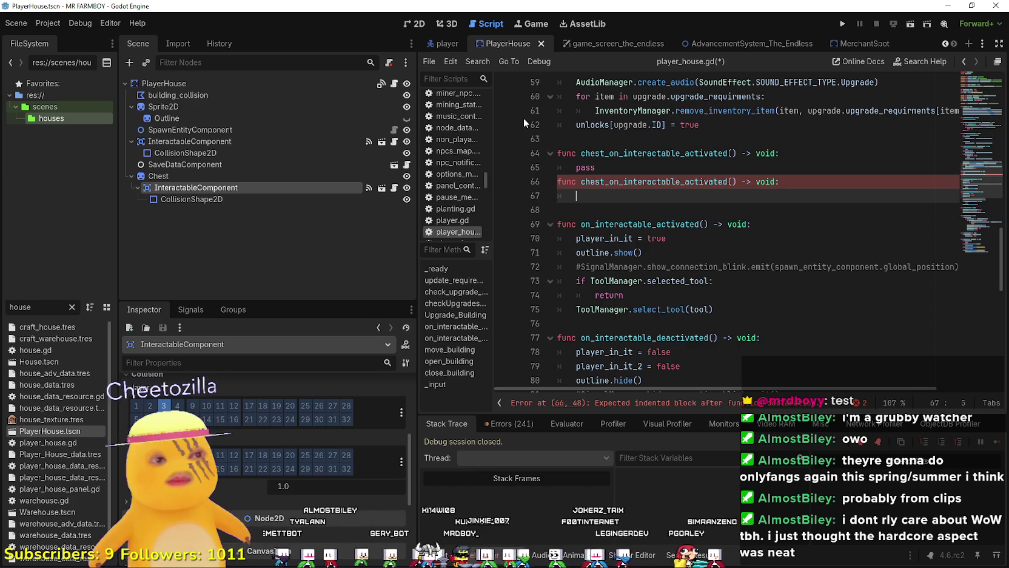
text(pass)
key(Return)
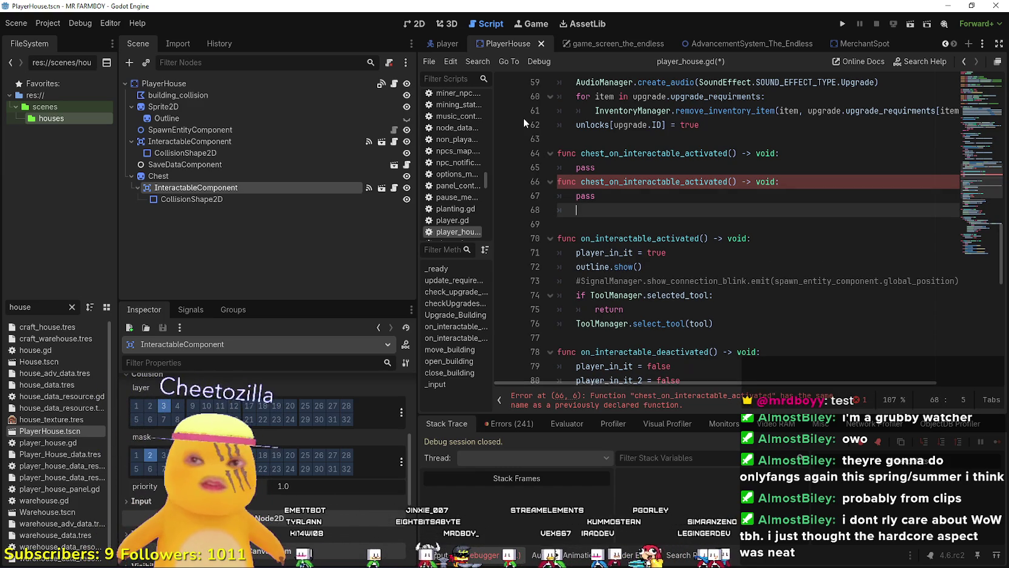
scroll(818, 250, up, 8)
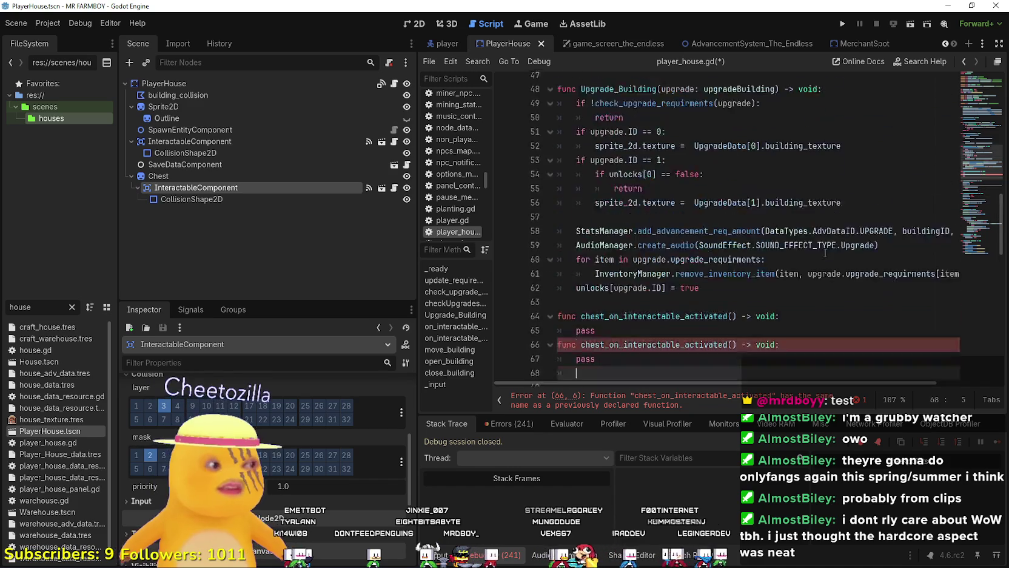
Rename the line 66 duplicate to chest_on_interactable_deactivated and remove the extra empty line
scroll(817, 250, up, 5)
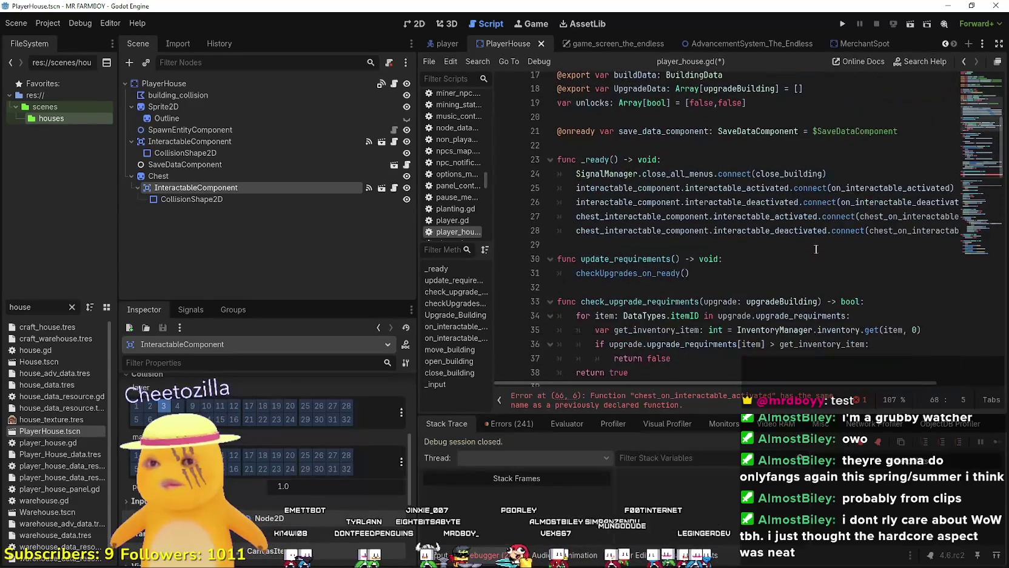
click(898, 231)
double_click(900, 230)
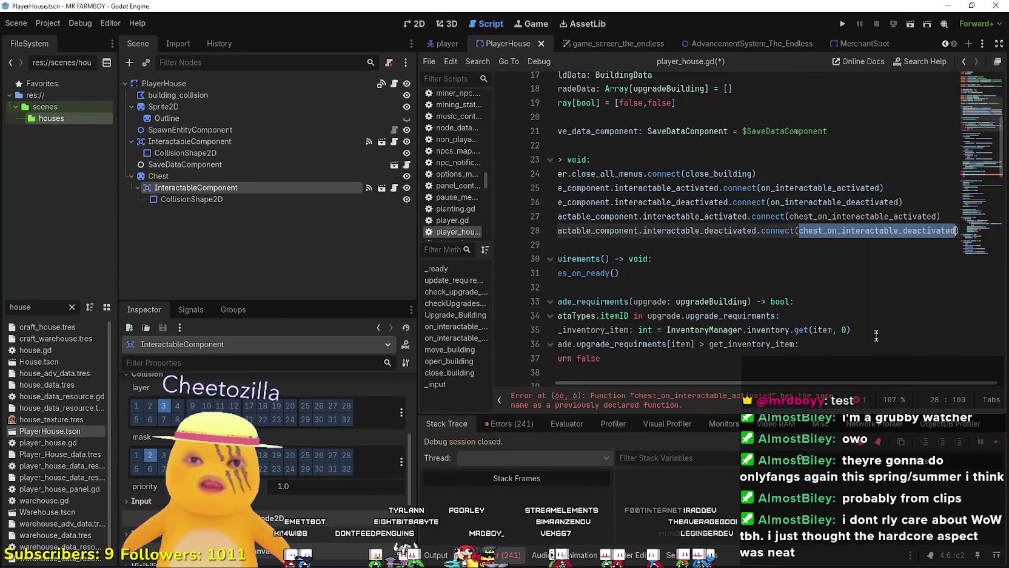
drag(860, 381, 799, 382)
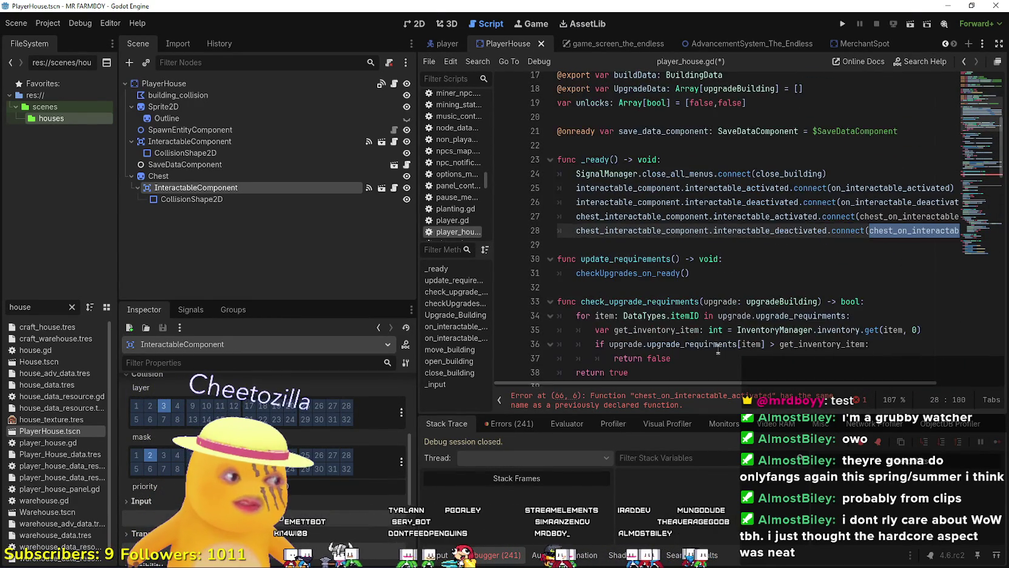
scroll(727, 277, down, 6)
click(733, 256)
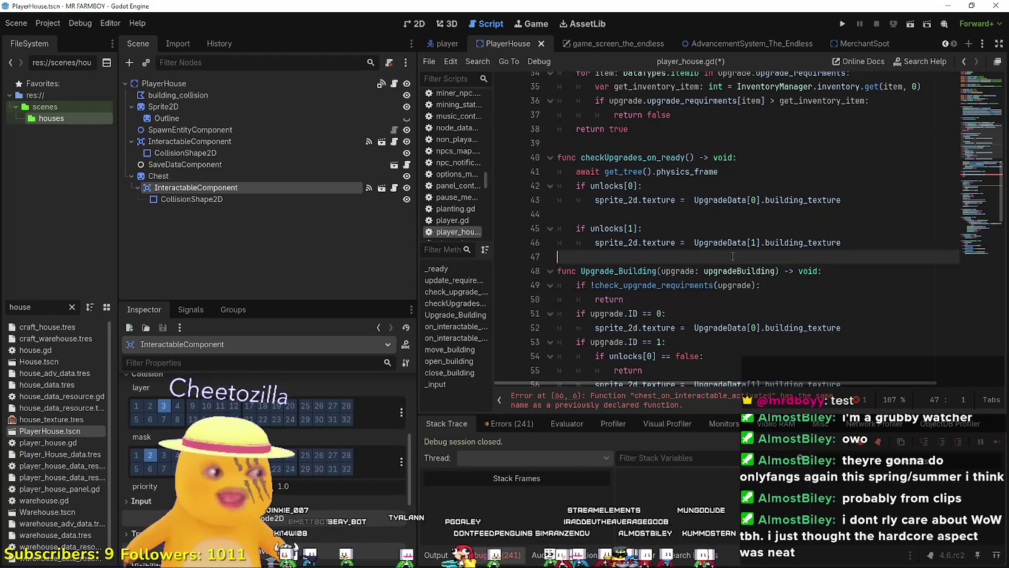
scroll(696, 241, down, 3)
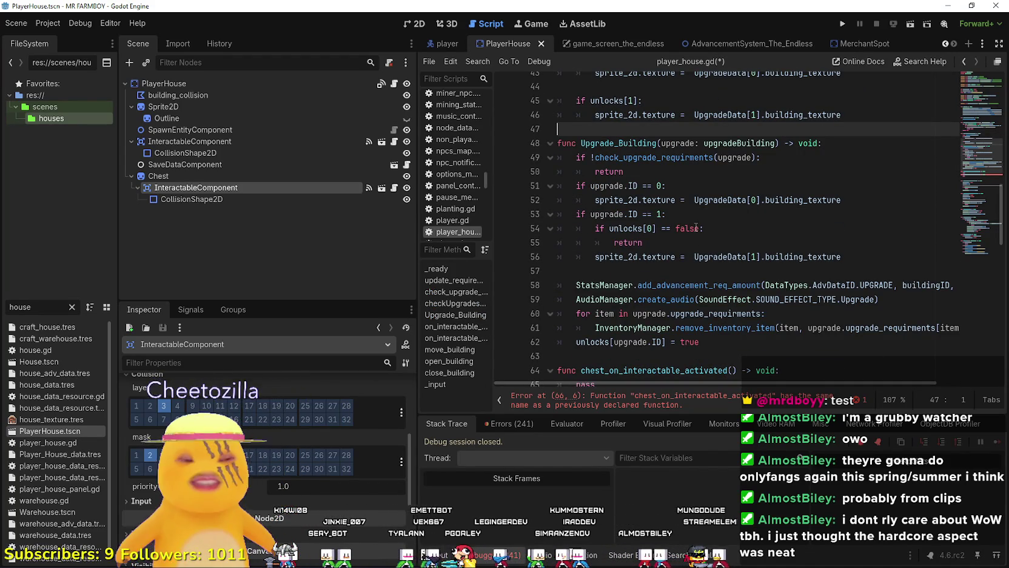
scroll(679, 247, down, 3)
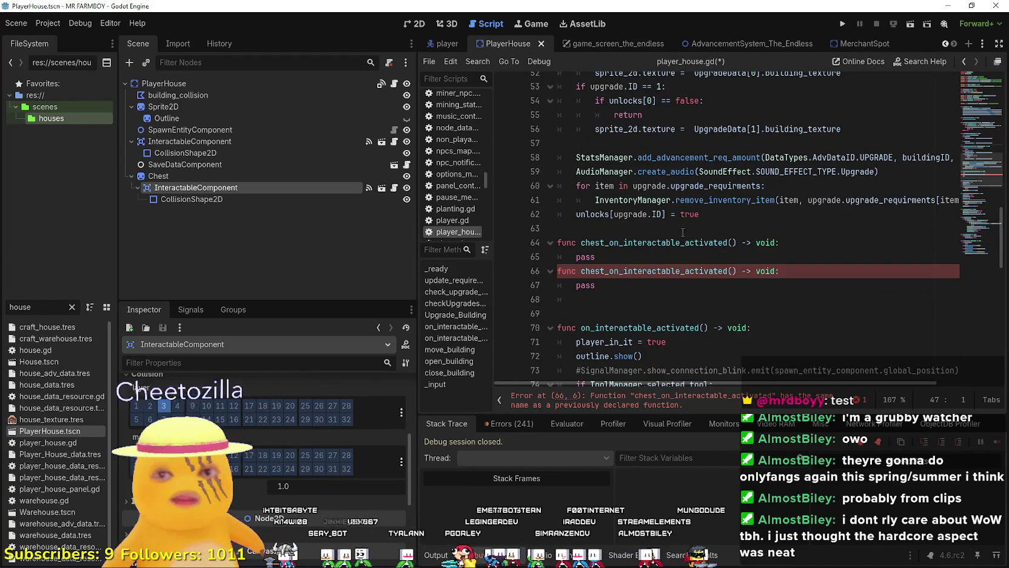
click(715, 270)
double_click(714, 271)
text(chest_on_interactable_deactivated)
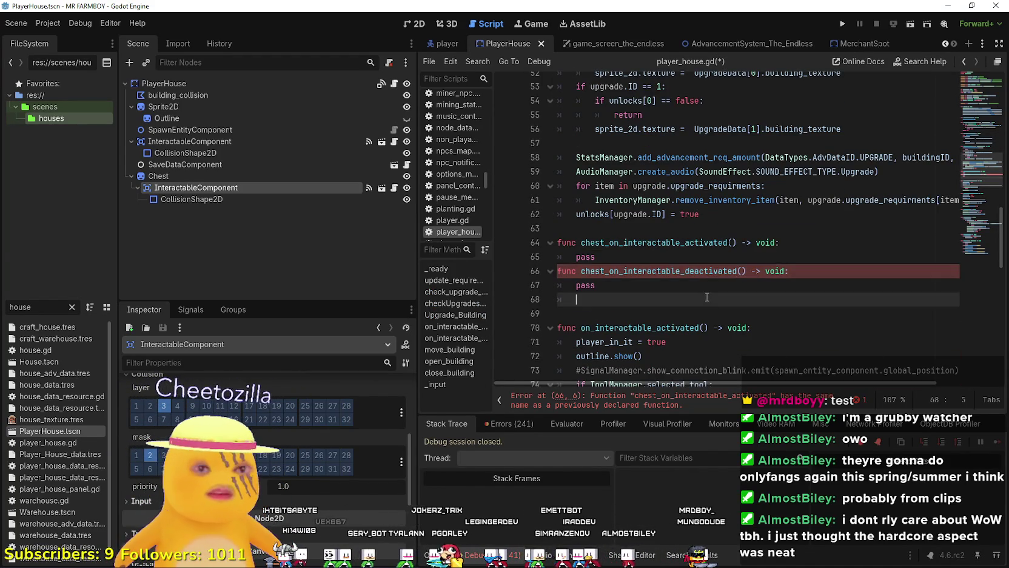
click(705, 297)
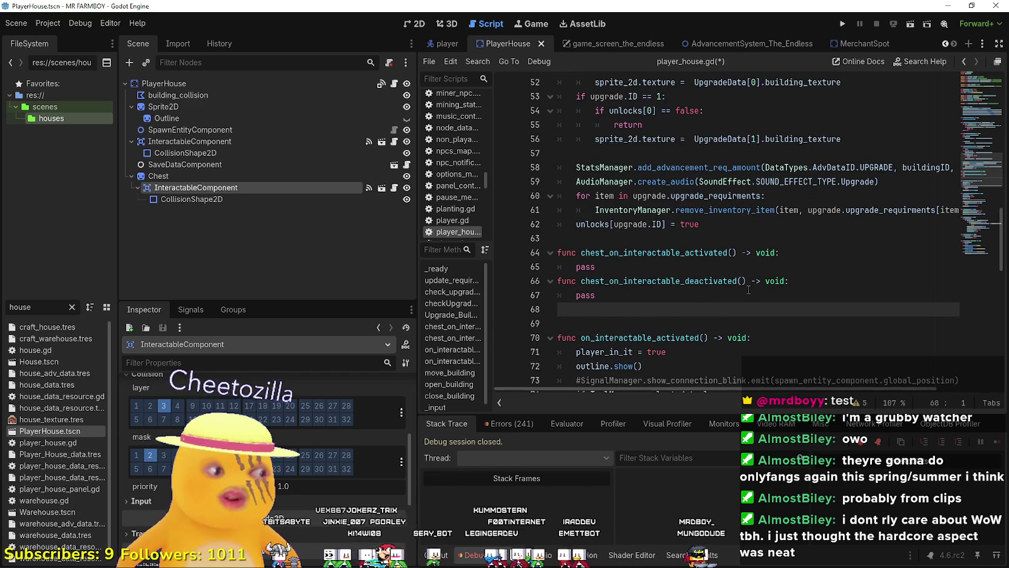
key(BackSpace)
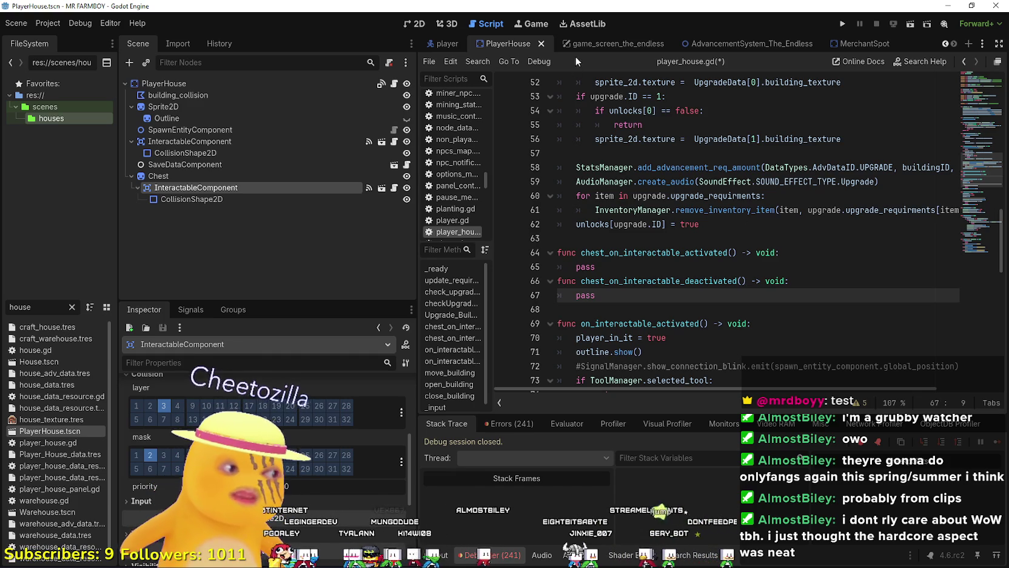
Insert a blank line between the two chest handler functions and review the script
click(693, 264)
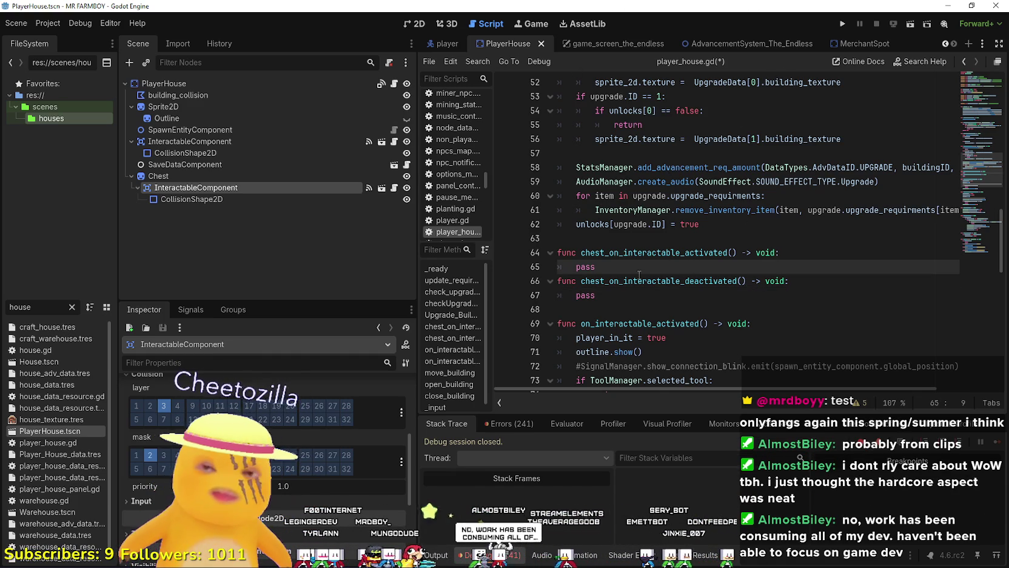
key(Return)
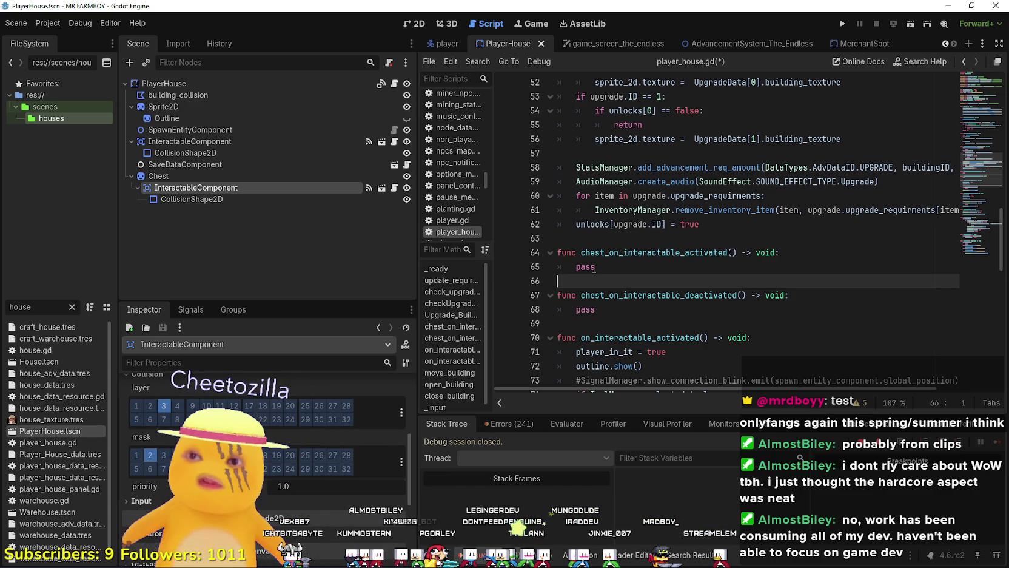
click(613, 239)
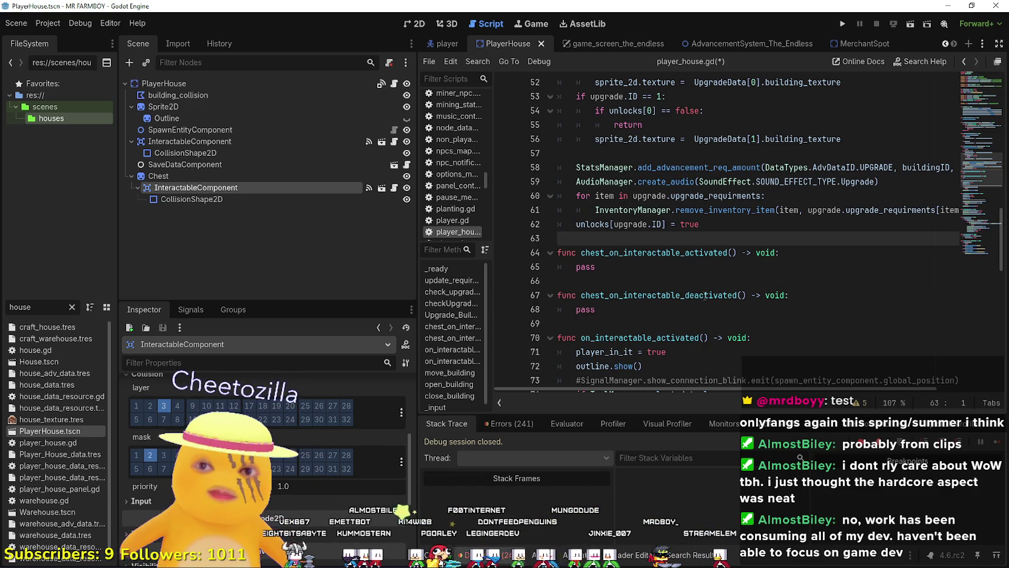
scroll(695, 280, down, 1)
click(664, 270)
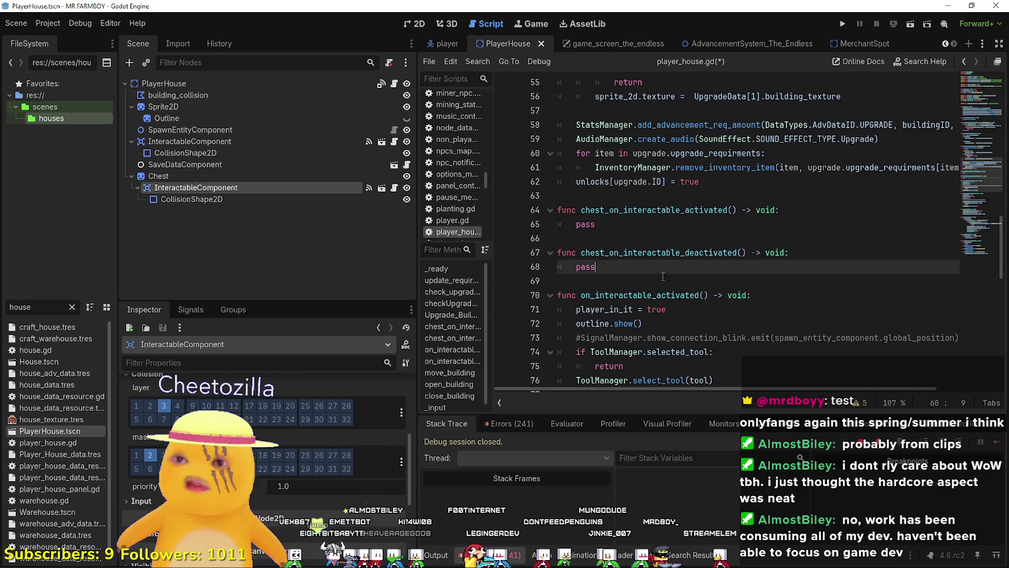
double_click(635, 226)
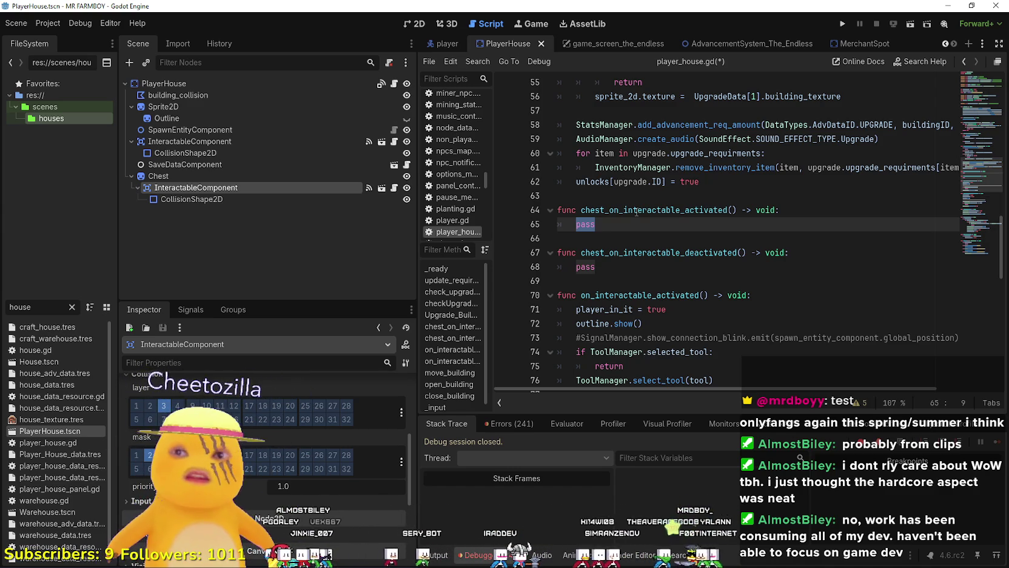
mouse_move(641, 161)
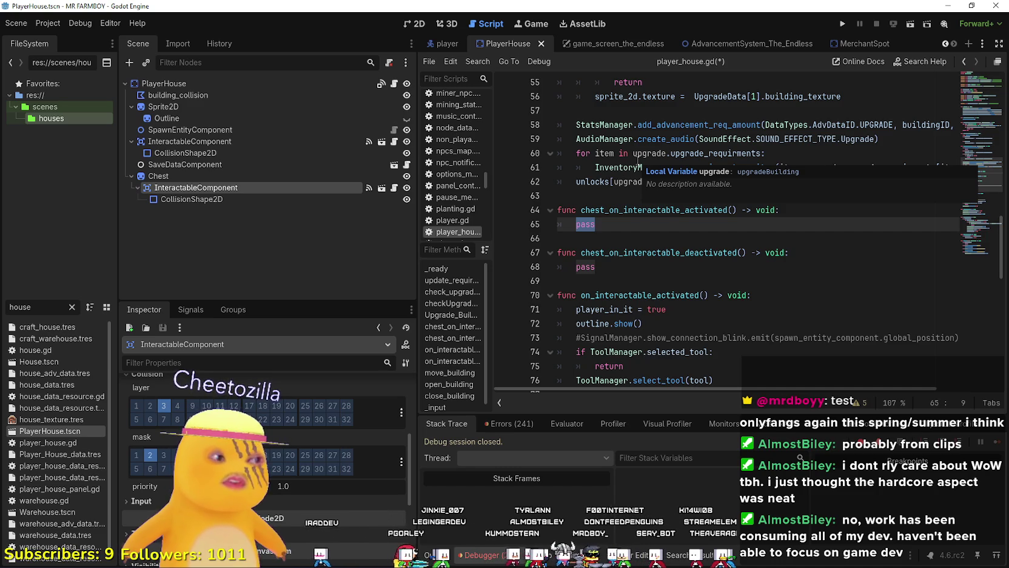
click(676, 210)
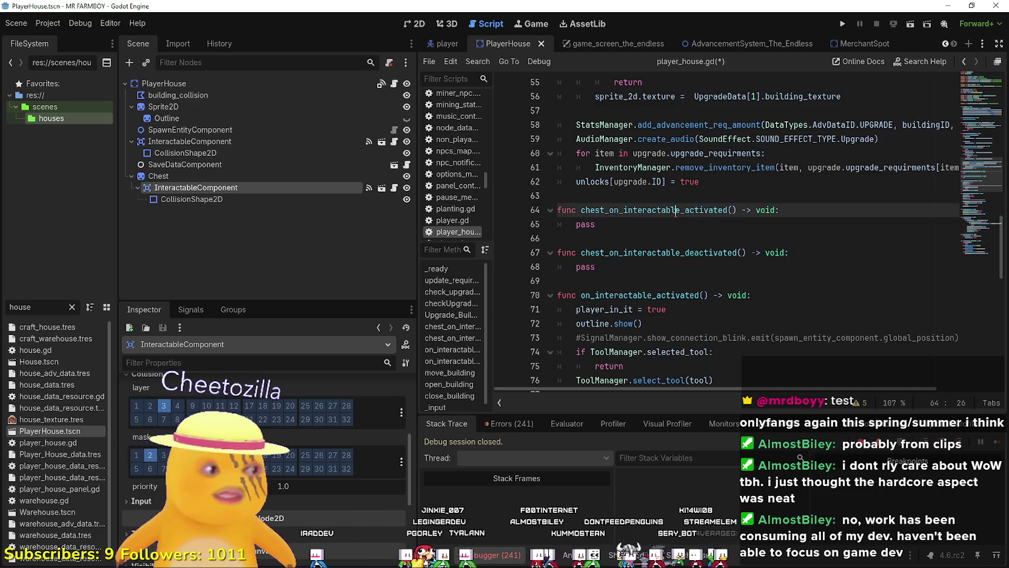
click(749, 222)
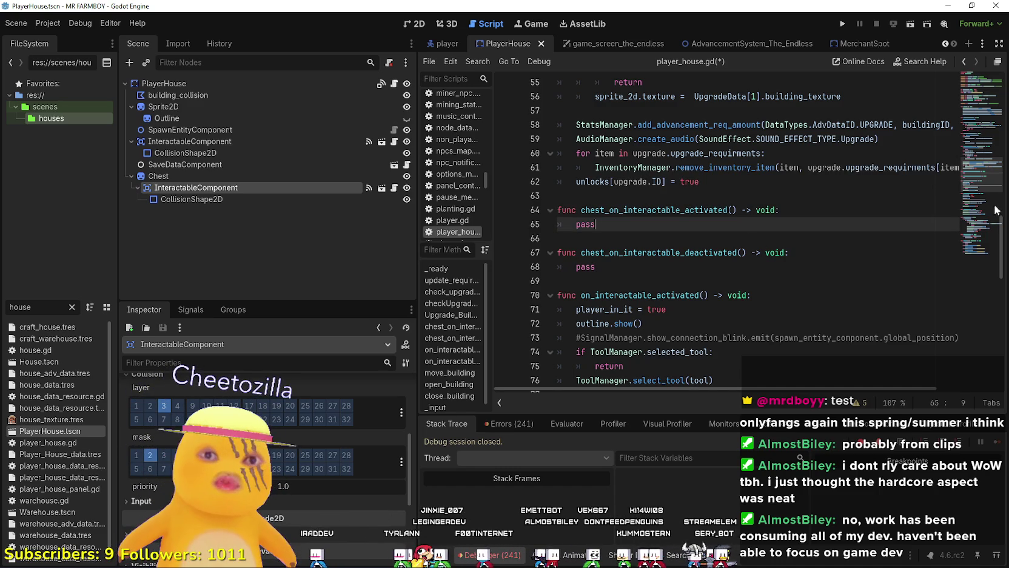
scroll(987, 180, up, 2)
scroll(988, 180, up, 15)
click(960, 129)
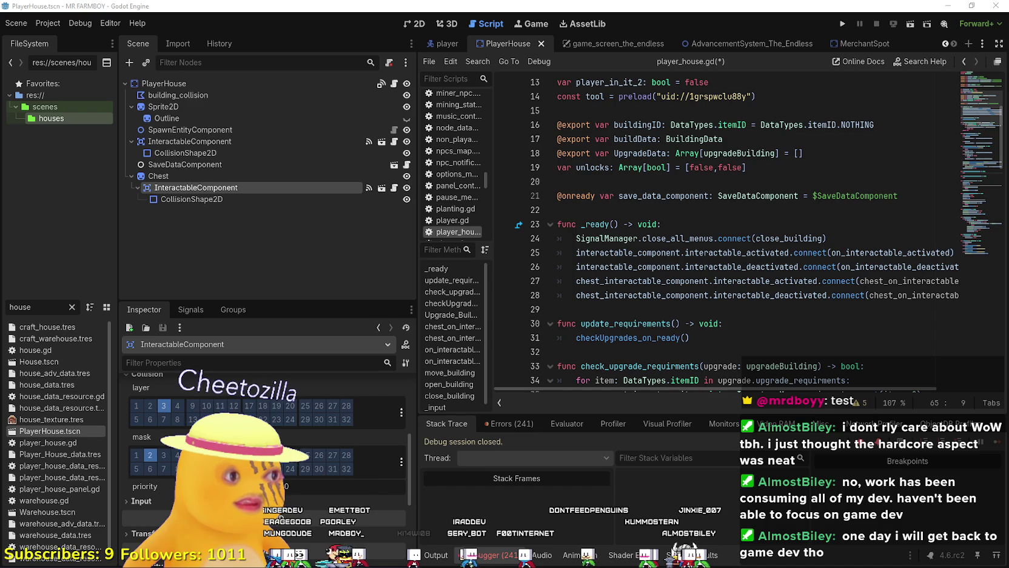
View the shared video in the chat window, then bring the YouTube browser forward
key(alt+Tab)
click(886, 140)
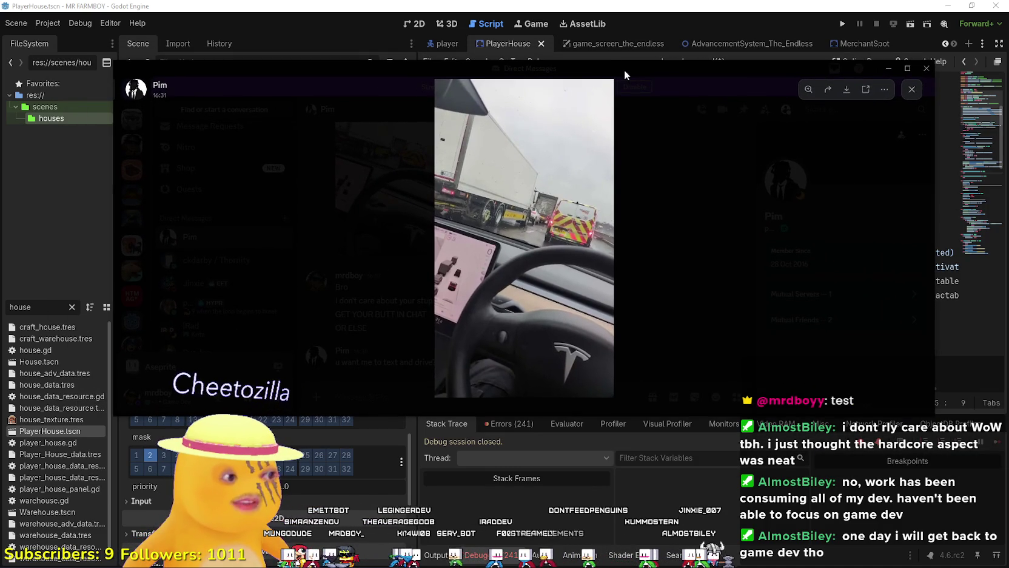
key(alt+Tab)
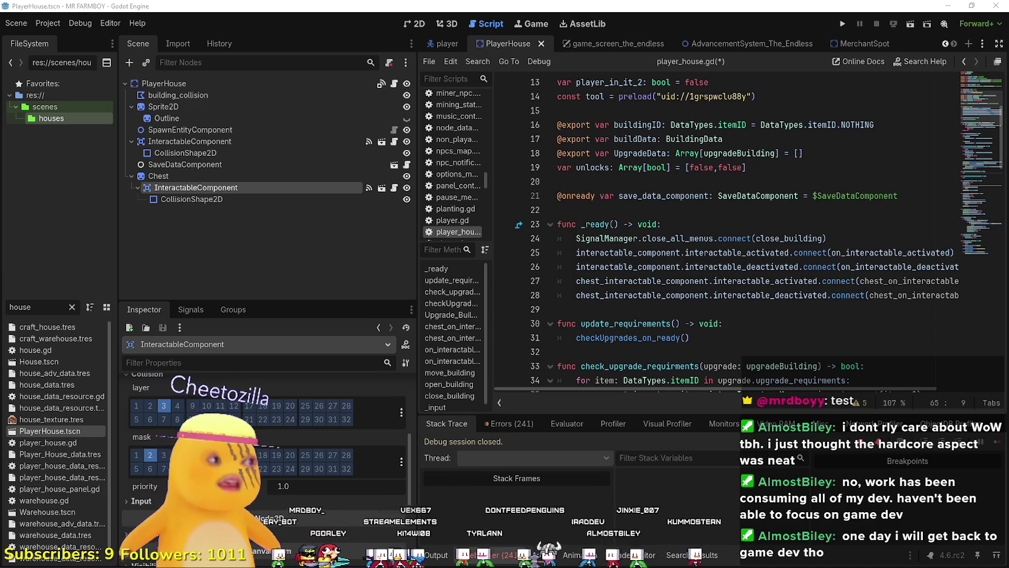
click(588, 299)
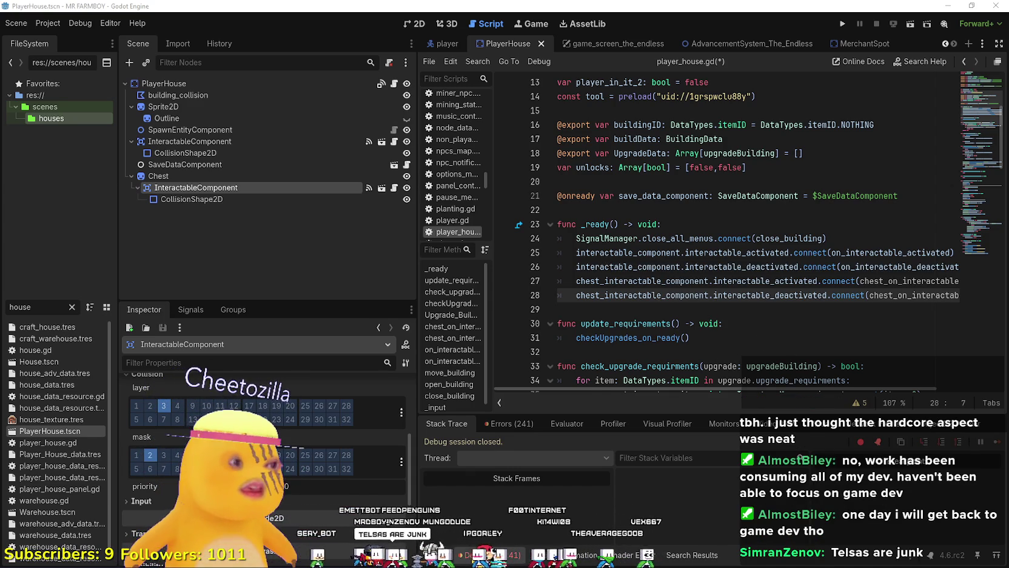
key(alt+Tab)
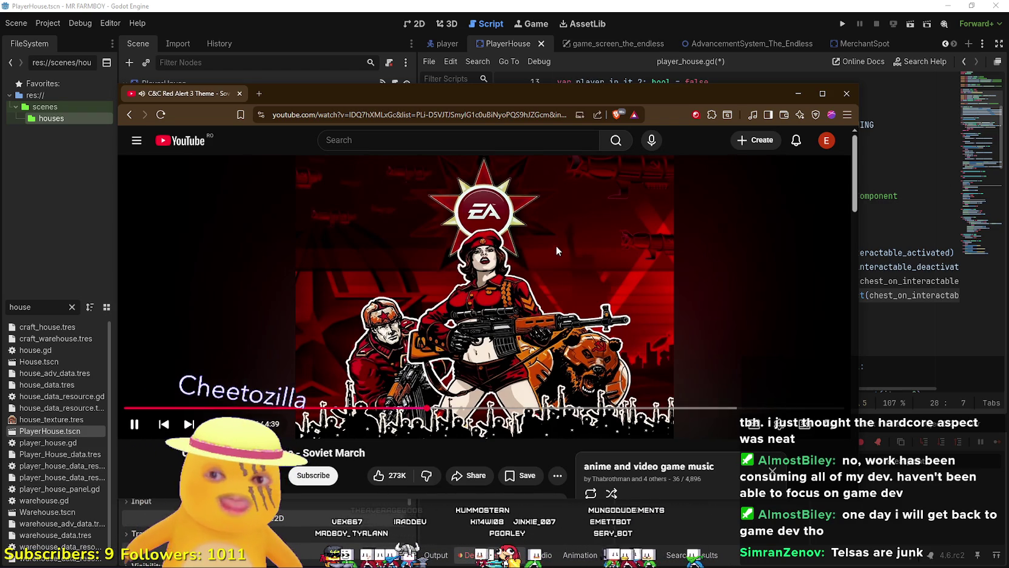
Scroll the Red Alert 3 Soviet March page, then refocus the Godot player_house.gd script
scroll(552, 241, down, 3)
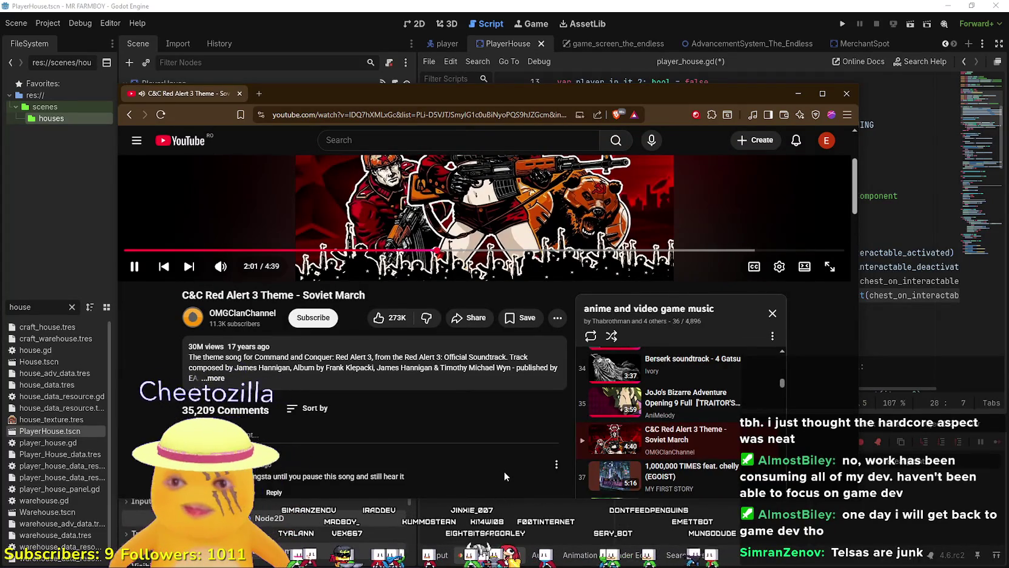
scroll(504, 471, down, 2)
scroll(501, 467, up, 4)
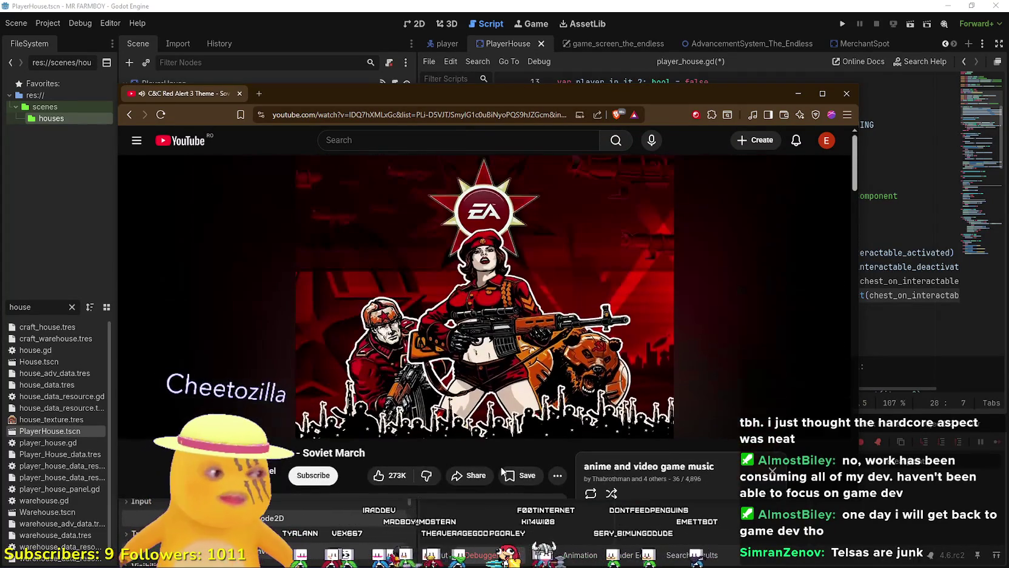
key(alt+Tab)
click(690, 323)
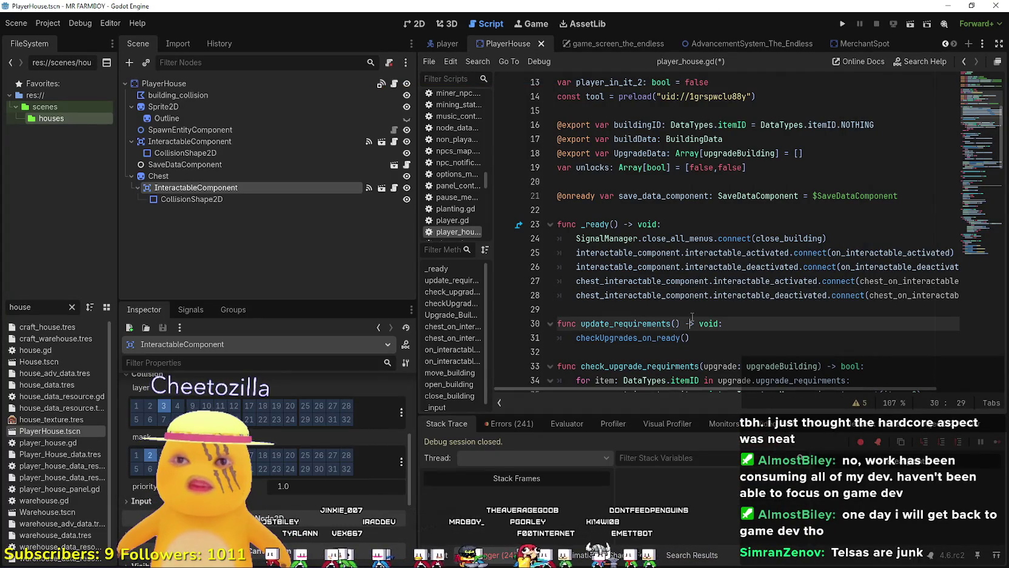
Scroll through player_house.gd and select the chest variable in its line 9 declaration
mouse_move(682, 296)
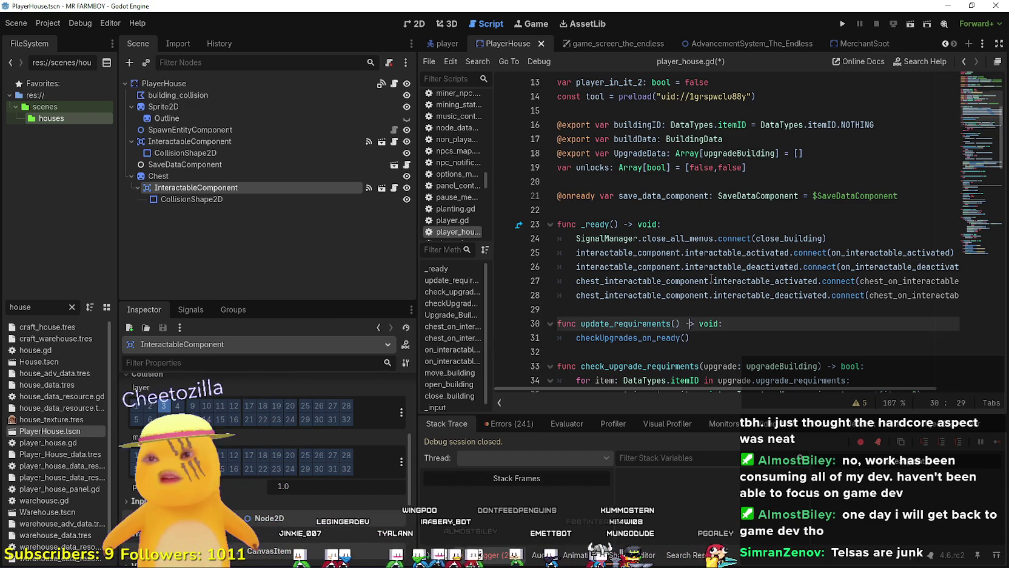
key(Down)
key(Down)
scroll(712, 279, down, 3)
scroll(709, 291, down, 3)
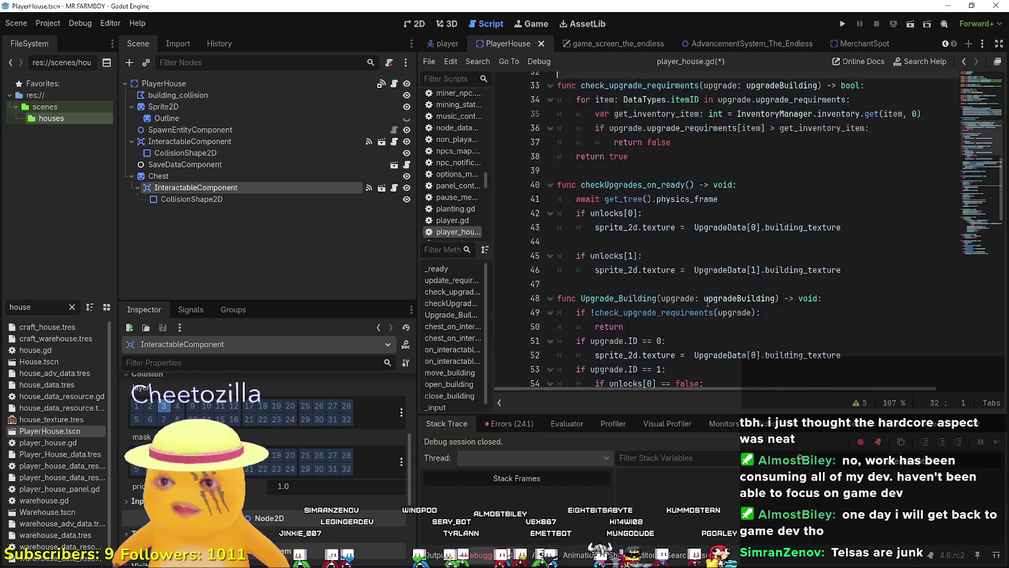
scroll(707, 301, down, 4)
scroll(708, 304, up, 6)
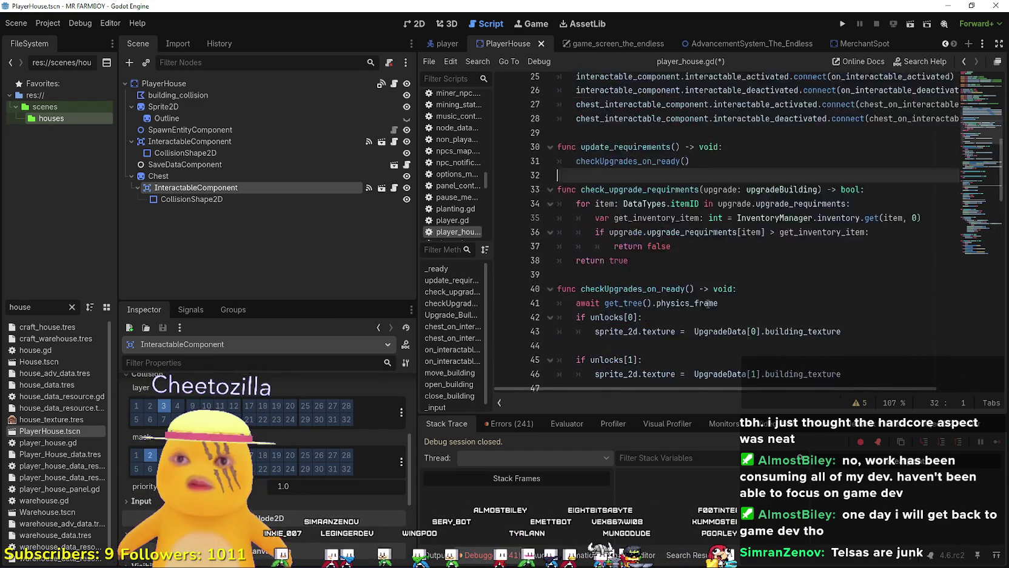
scroll(707, 304, up, 3)
scroll(697, 273, down, 1)
scroll(684, 234, up, 2)
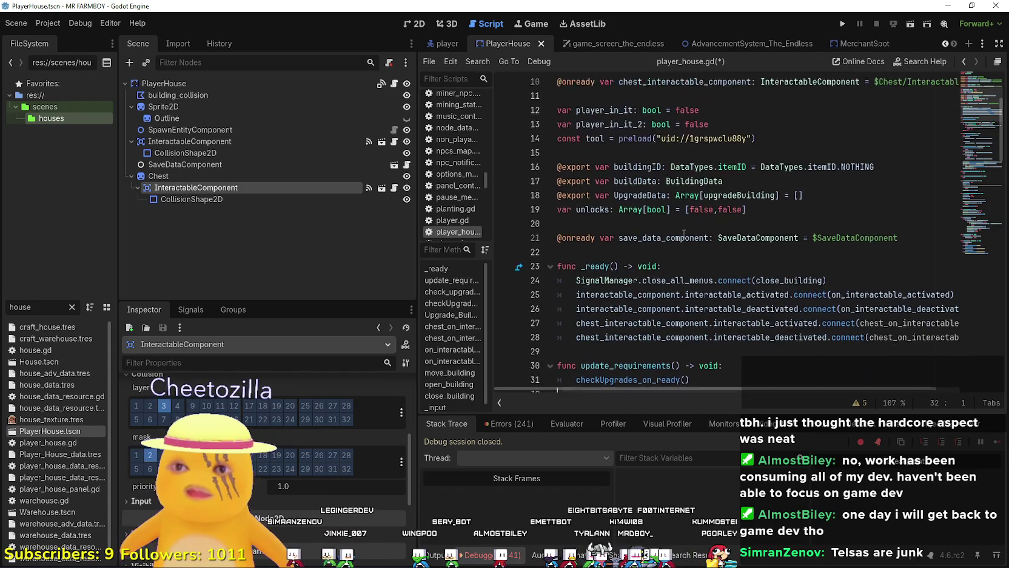
scroll(679, 231, up, 1)
scroll(643, 194, up, 3)
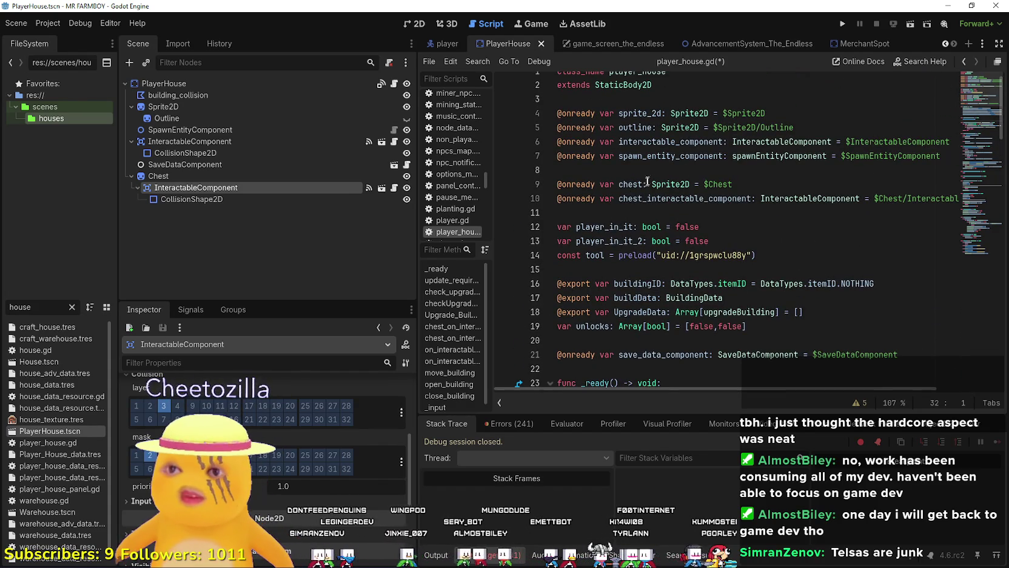
double_click(638, 189)
Read the Chest sprite's Region rect (0, 1992, 32, 24), then select pass in the activated handler
scroll(253, 441, up, 5)
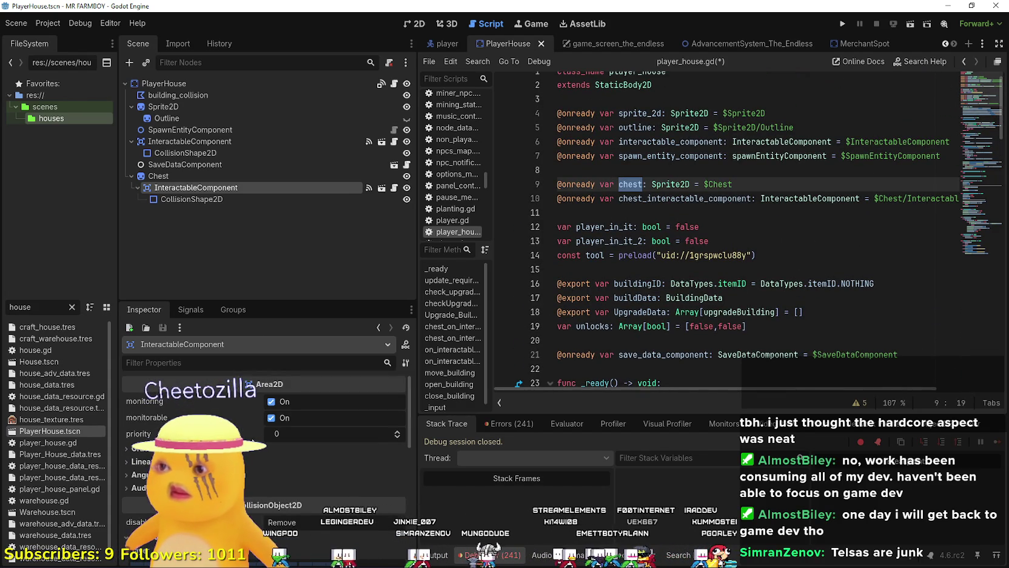
click(211, 175)
scroll(312, 488, down, 3)
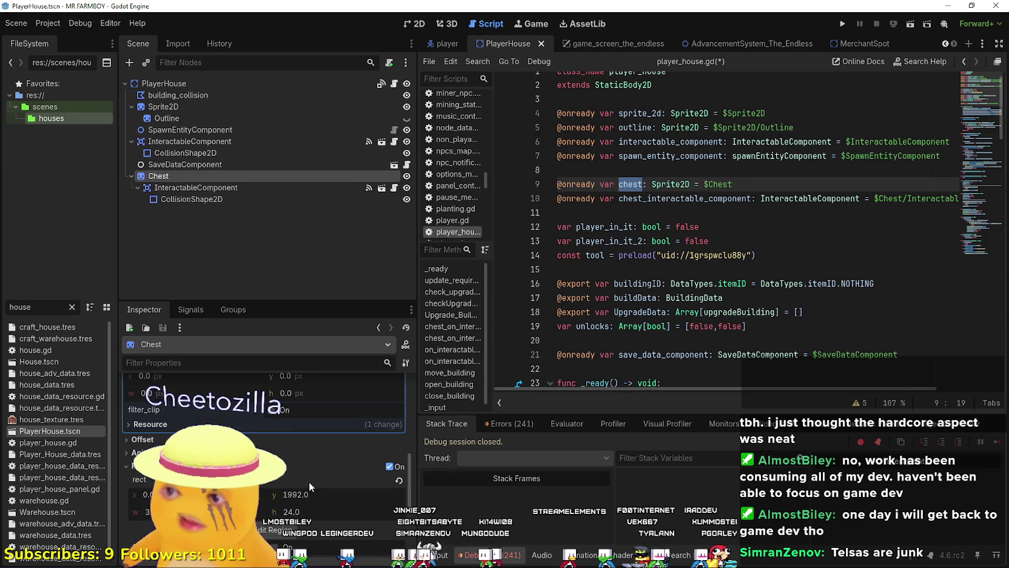
scroll(566, 325, down, 18)
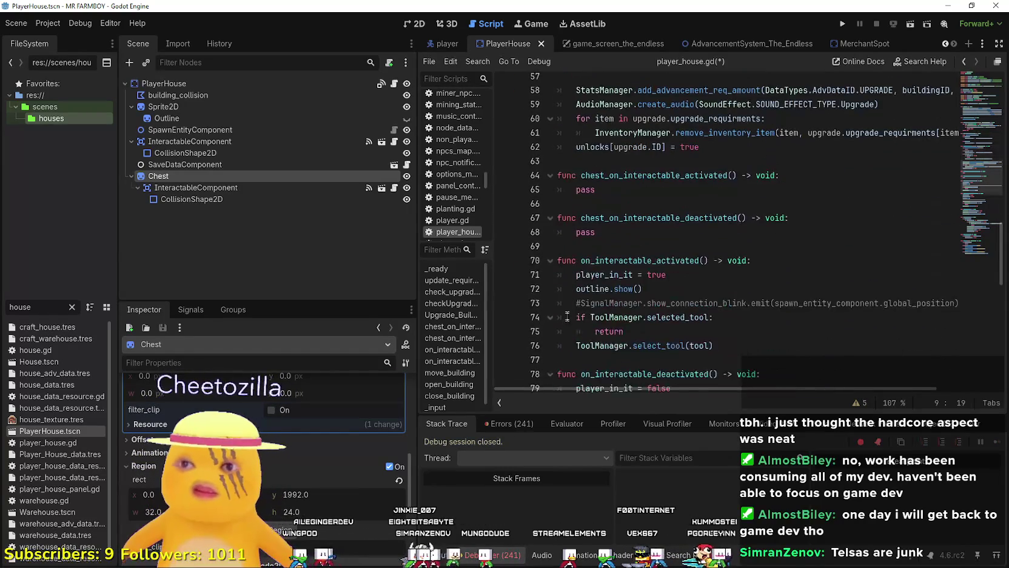
double_click(585, 189)
Replace pass in the activated handler with chest.region_rect = Vector2() using autocomplete
text(chest.reg)
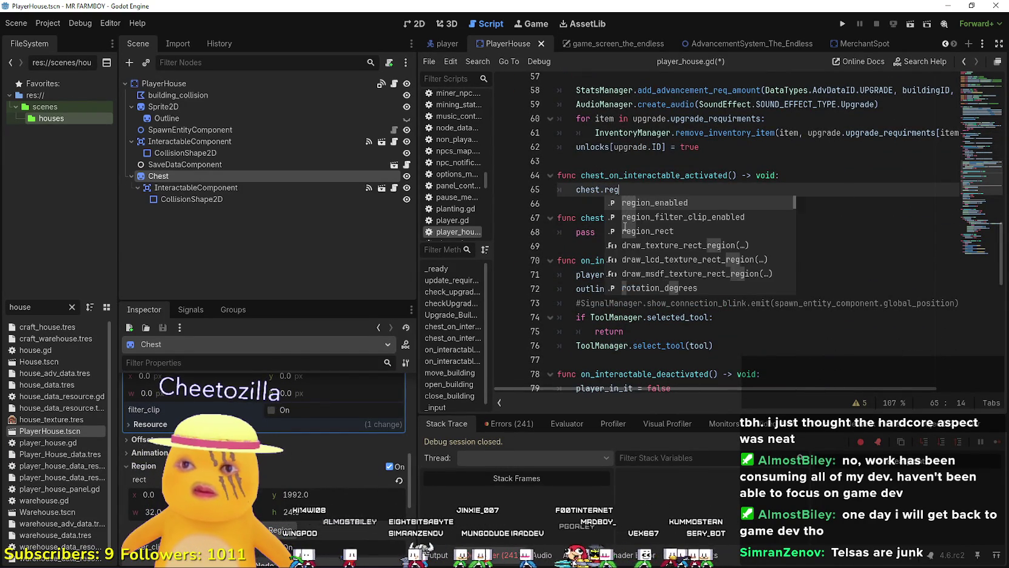
key(Return)
key(BackSpace)
key(BackSpace)
key(BackSpace)
text(r)
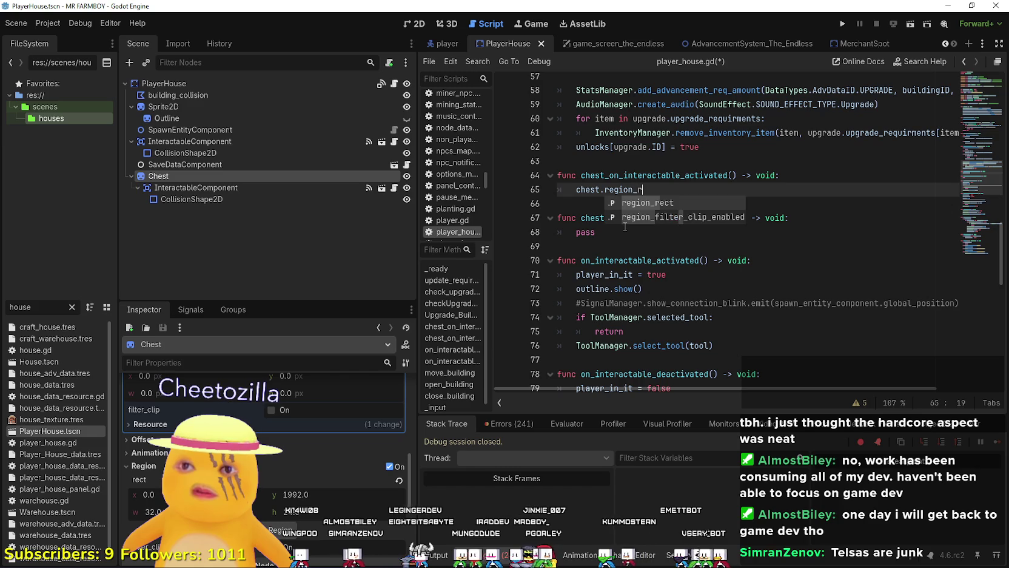
key(Return)
text(= Vector2)
key(Return)
text(())
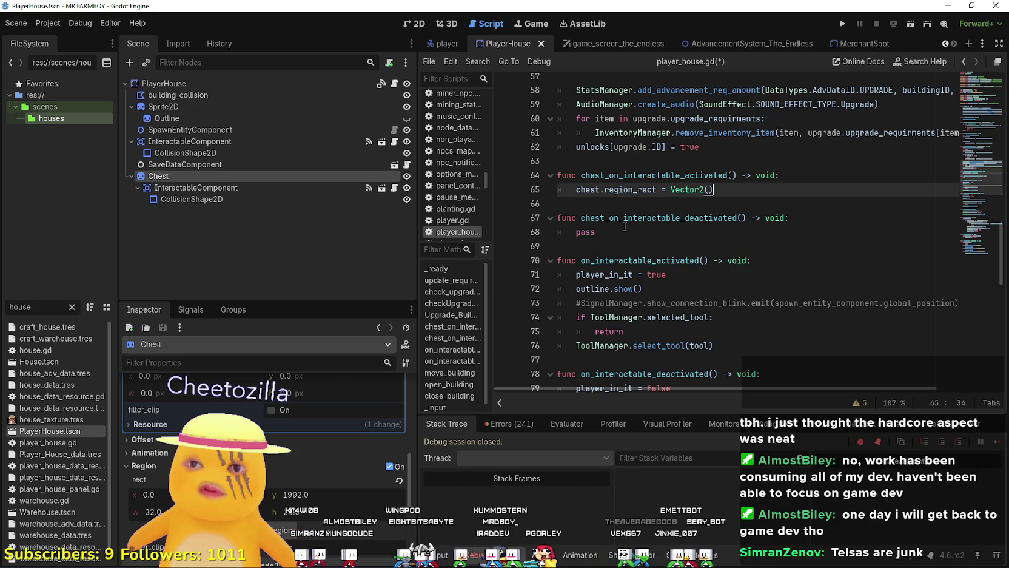
key(BackSpace)
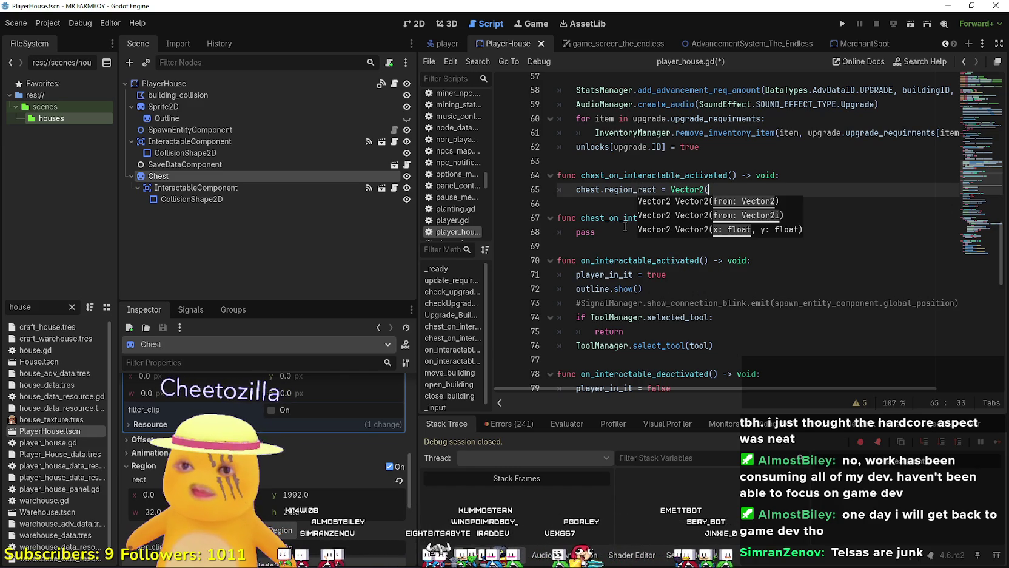
text())
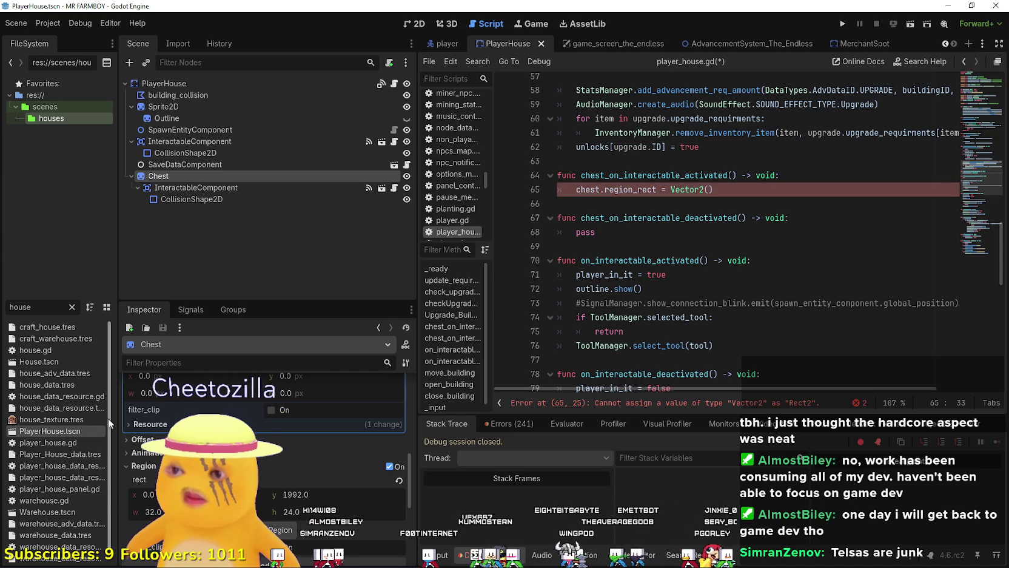
Fill in the constructor values 0, 1992, 32, 24 and select the whole assignment line
scroll(264, 460, up, 5)
scroll(264, 449, down, 5)
scroll(264, 449, down, 3)
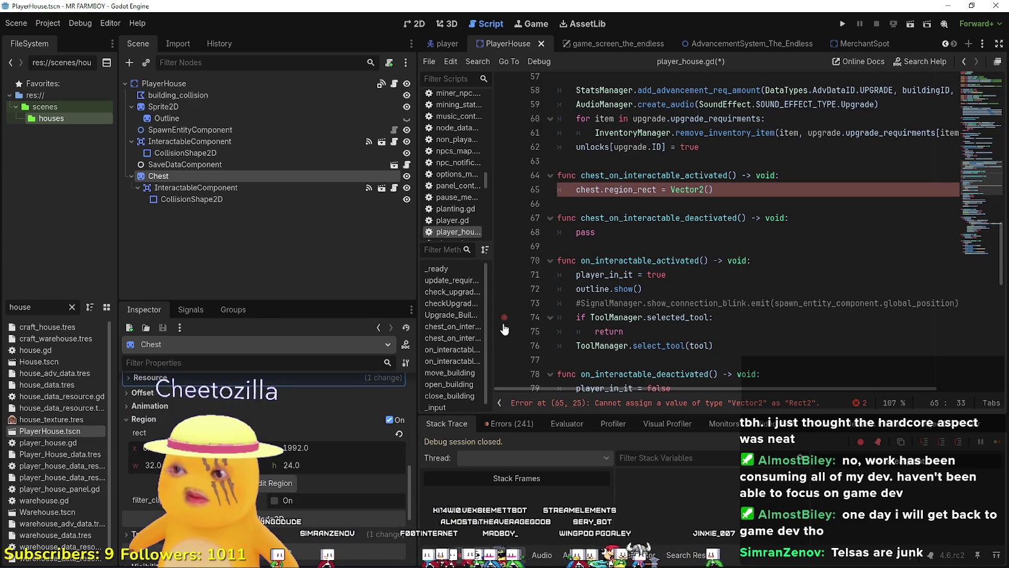
text(0,)
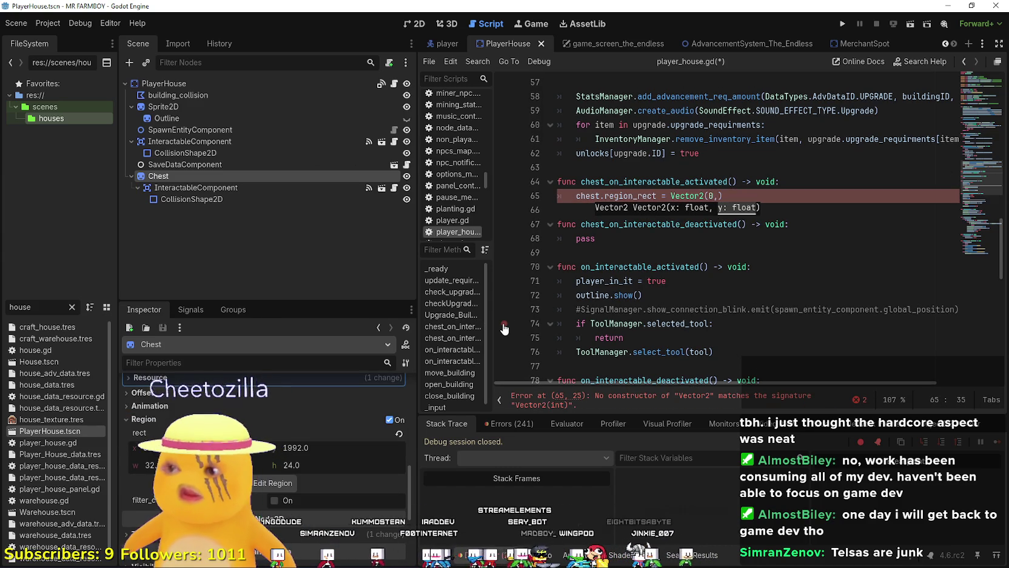
text( 19)
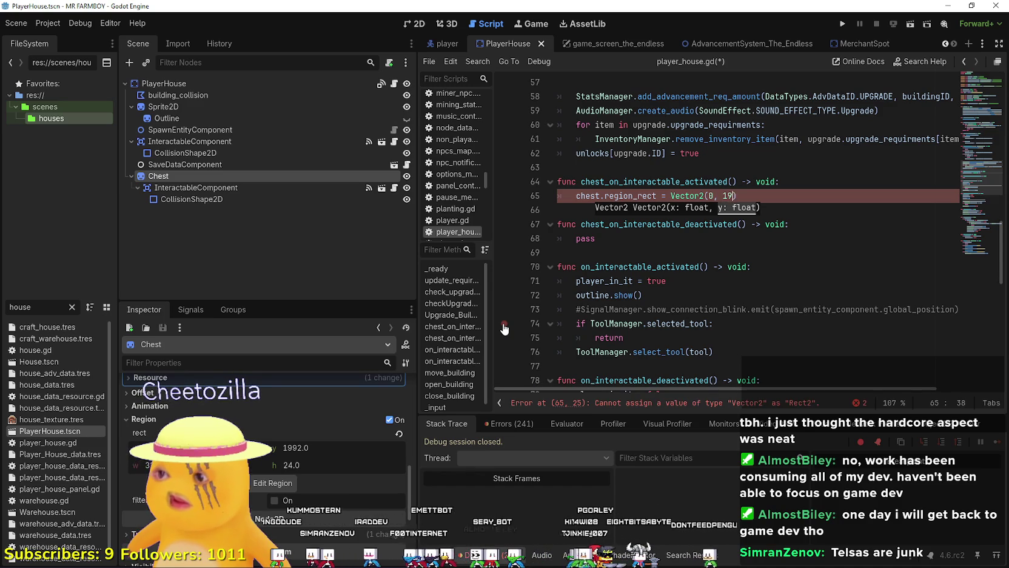
text(92, 32, 24)
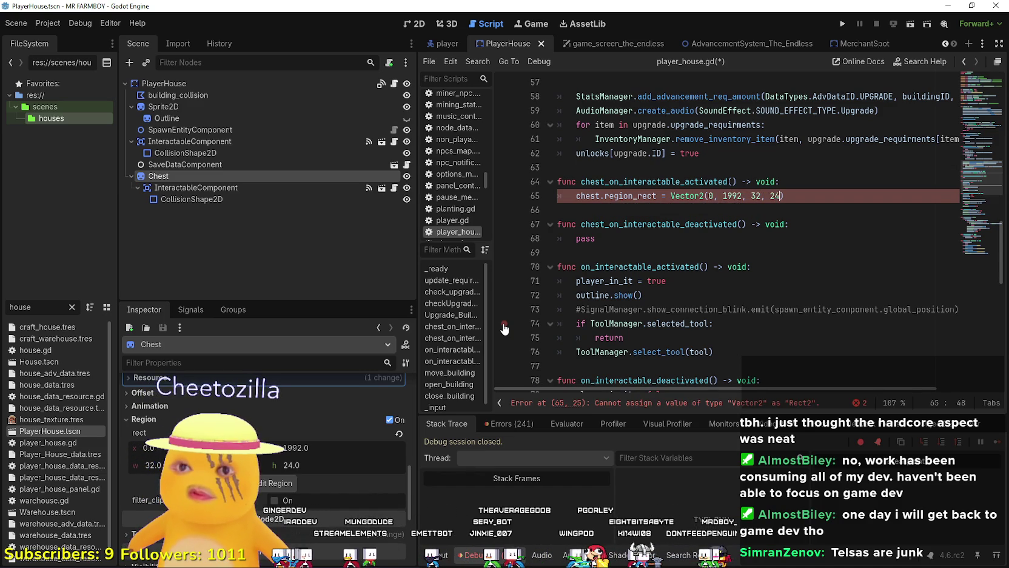
click(683, 209)
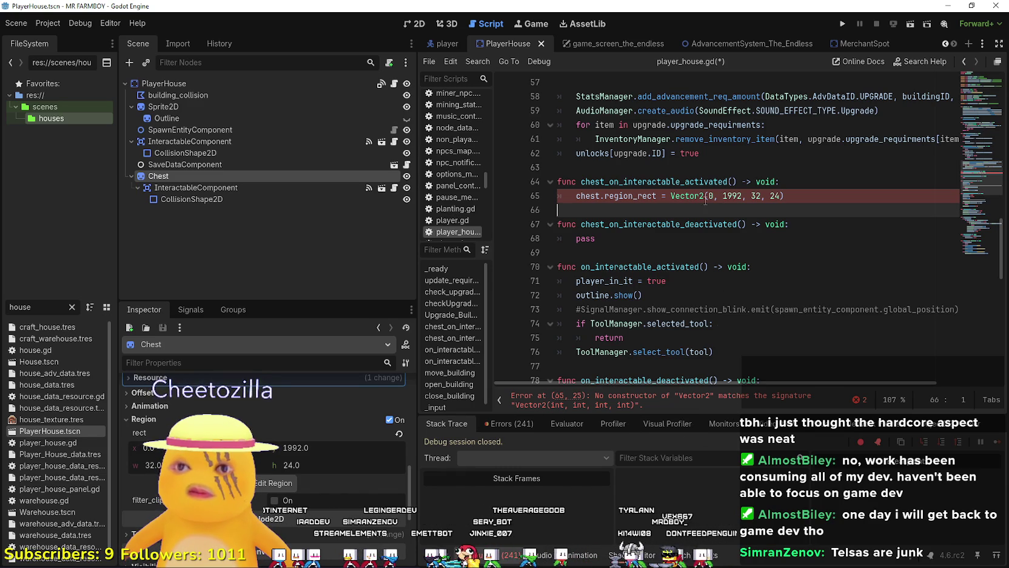
key(Left)
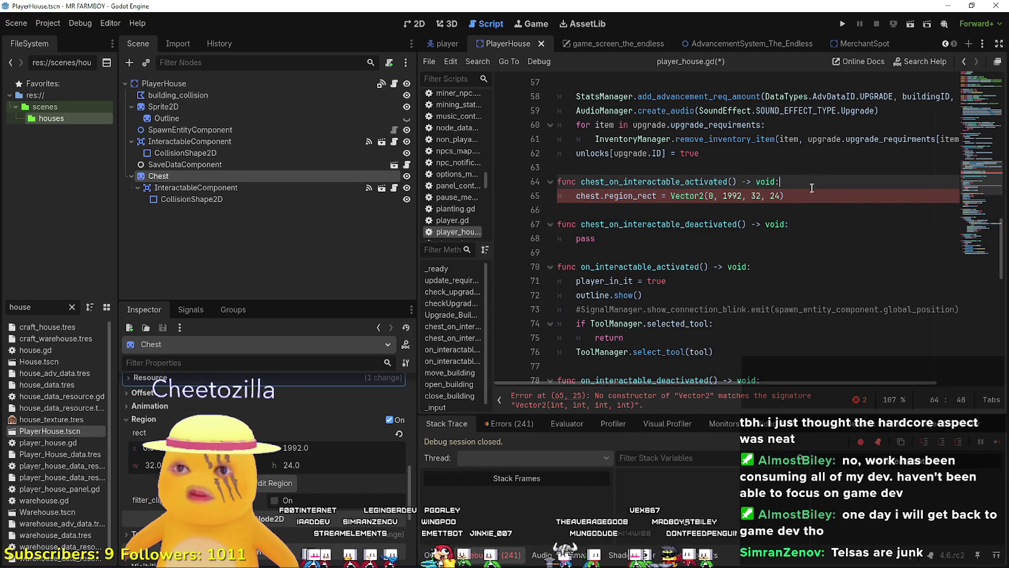
double_click(612, 195)
drag(612, 195, 829, 201)
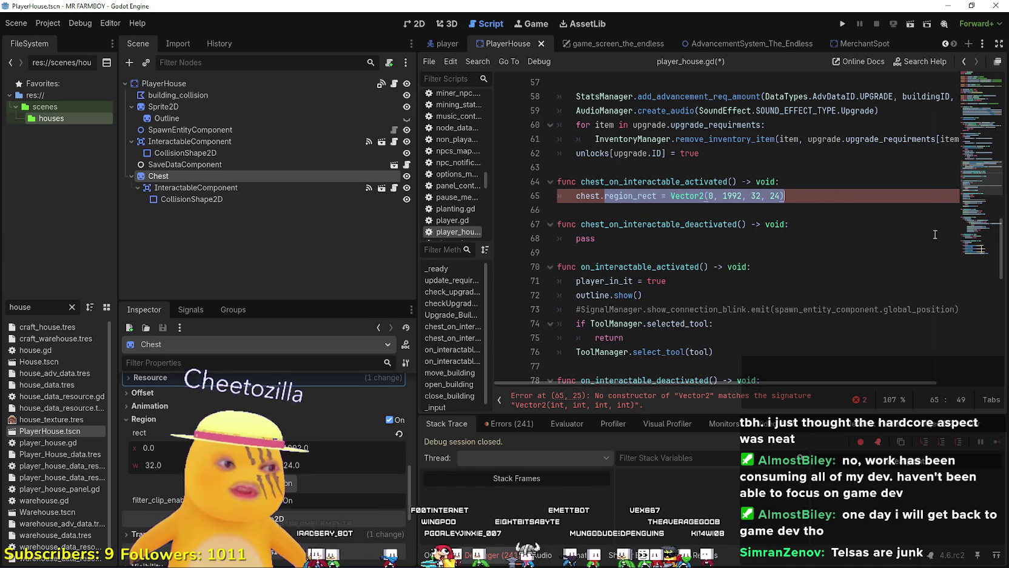
key(alt+Tab)
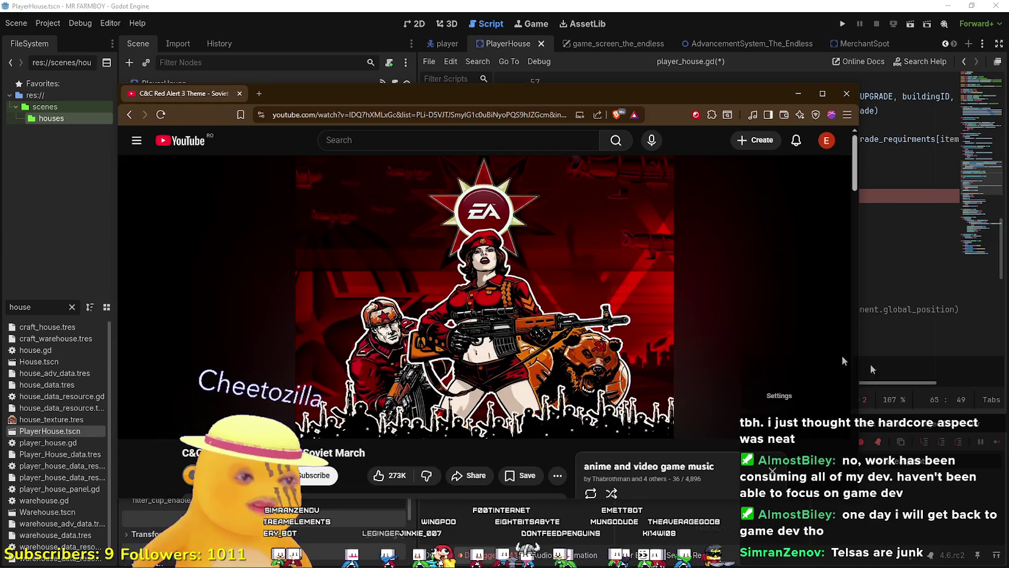
Skip the Soviet March track to its end so the playlist plays '1,000,000 TIMES' next
scroll(402, 400, down, 4)
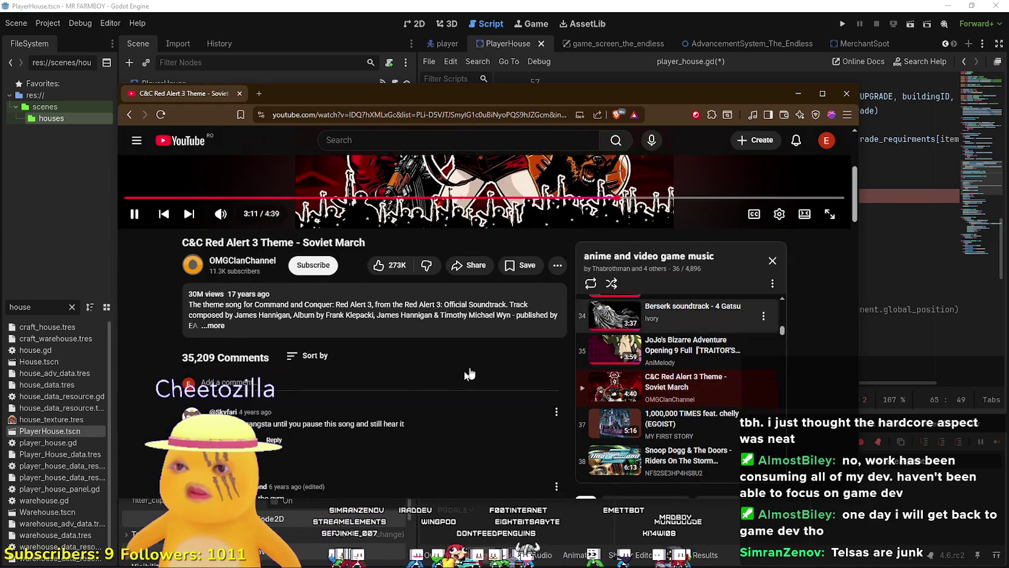
scroll(402, 400, up, 4)
click(790, 407)
click(831, 412)
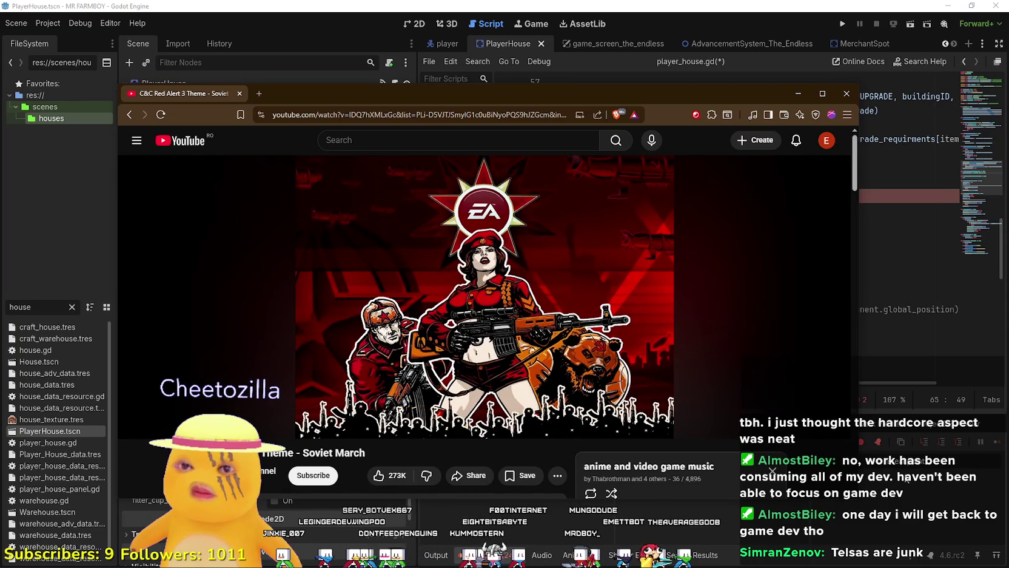
scroll(544, 268, down, 3)
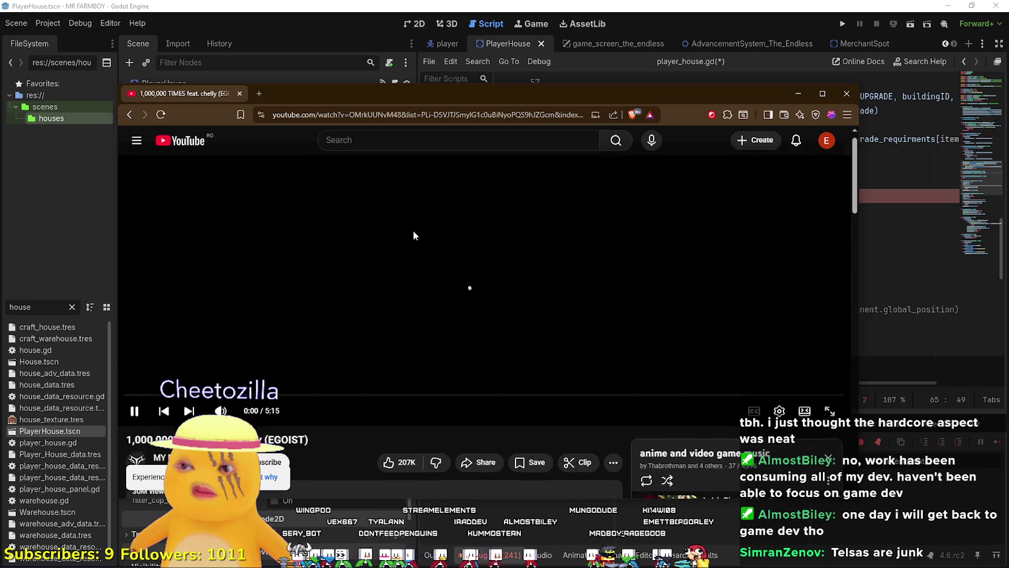
scroll(413, 231, down, 4)
scroll(767, 385, down, 1)
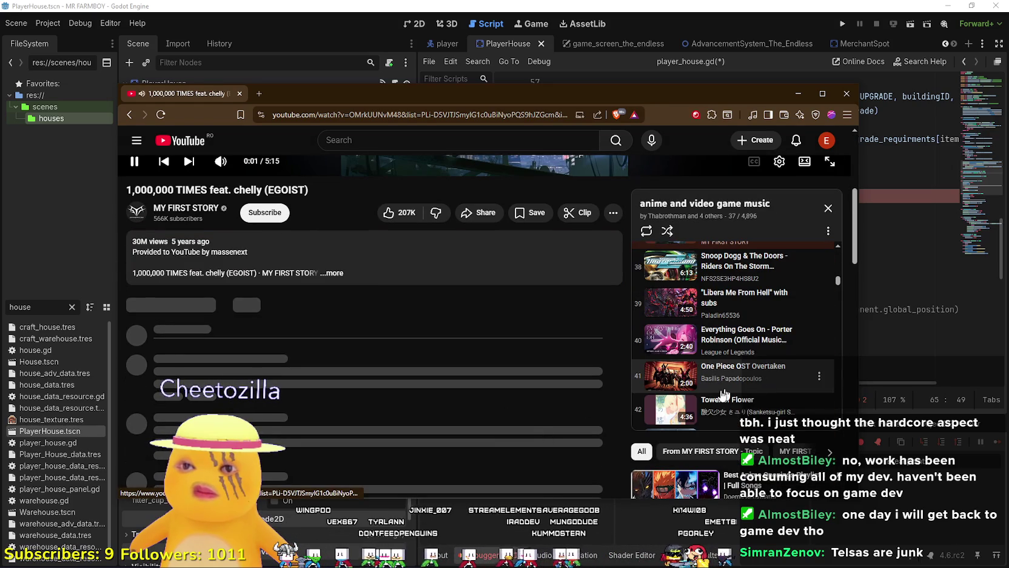
scroll(511, 409, up, 3)
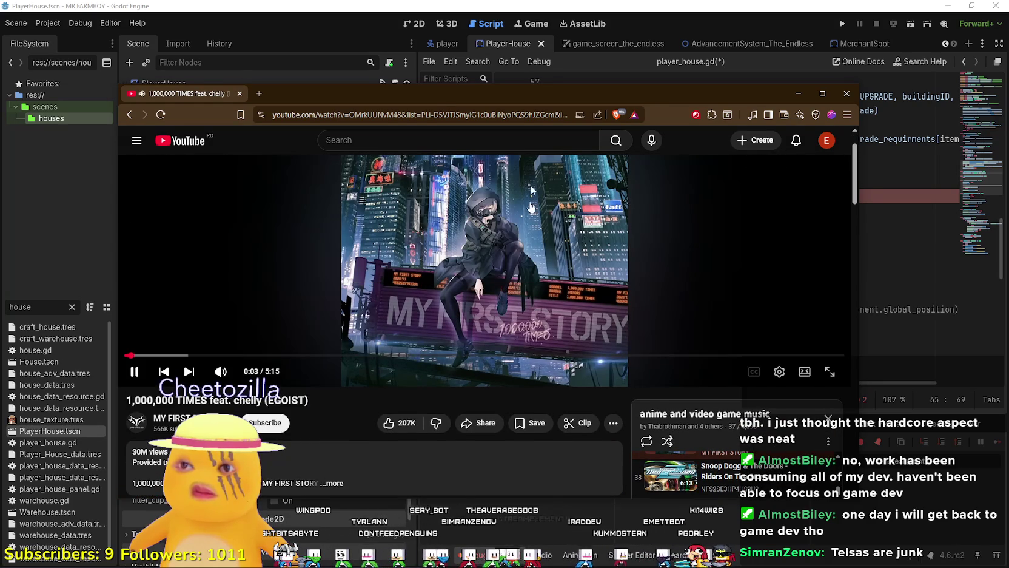
key(alt+Tab)
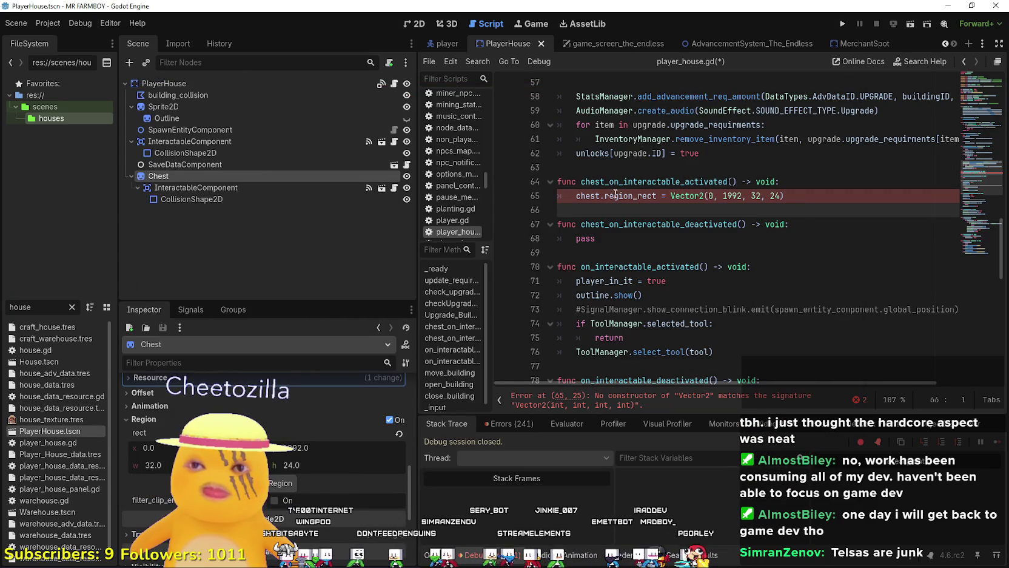
Change Vector2 to Rect2 in the activated handler's region_rect line and select the line
click(619, 195)
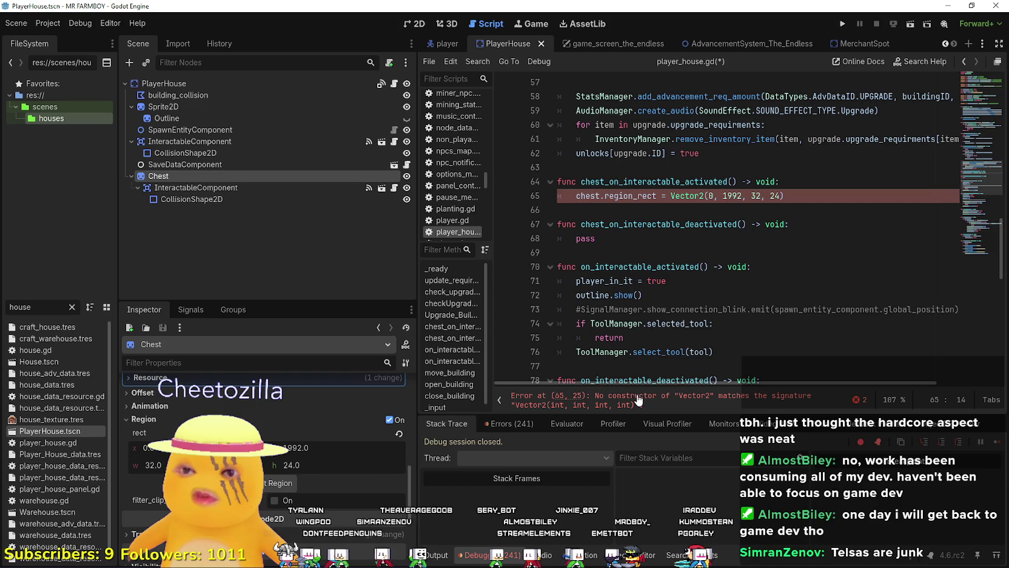
click(685, 196)
double_click(686, 196)
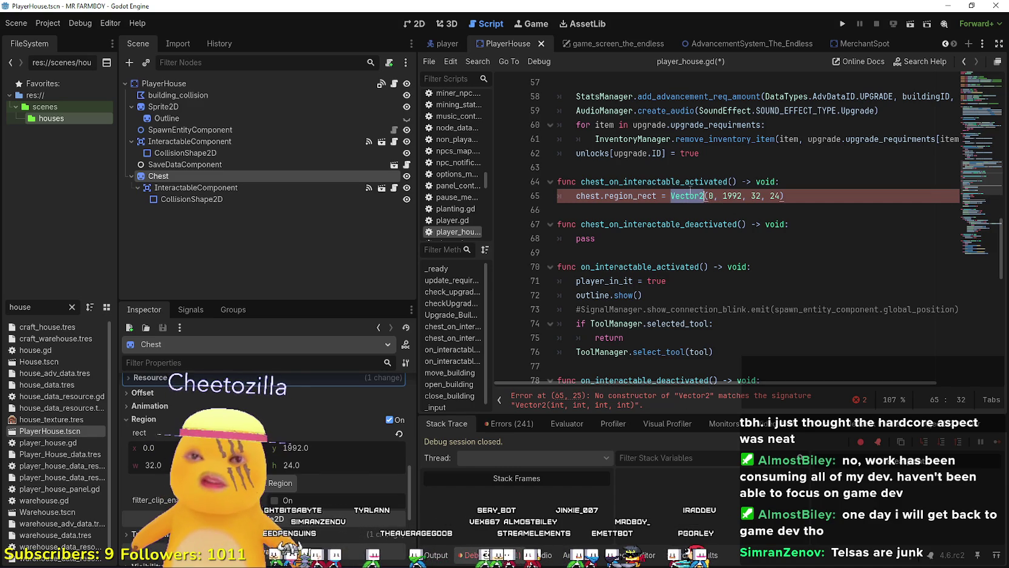
text(Rect)
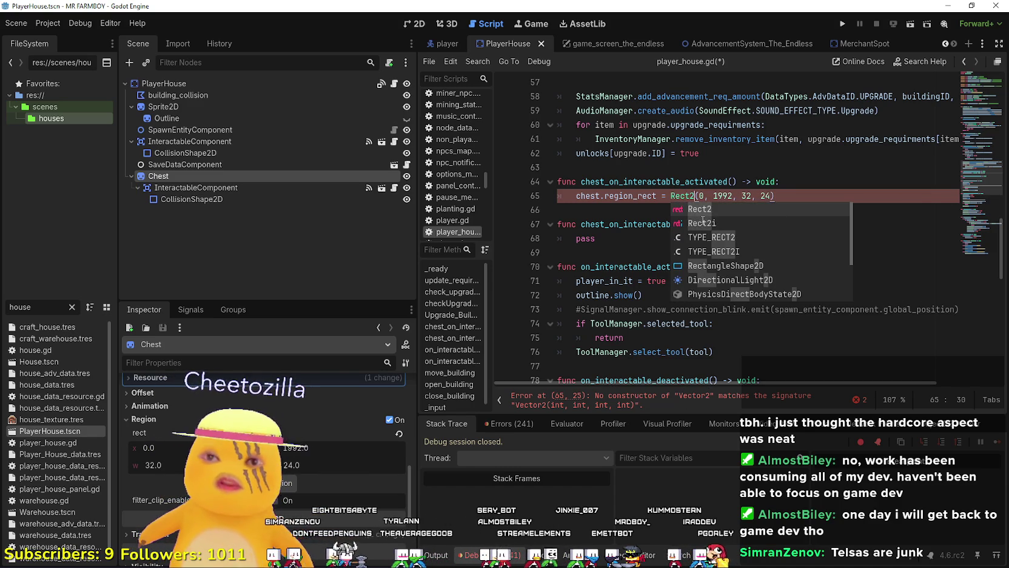
key(Return)
drag(774, 196, 737, 195)
mouse_move(661, 193)
mouse_down()
mouse_move(558, 198)
mouse_move(583, 199)
mouse_move(571, 201)
mouse_up()
key(ctrl+c)
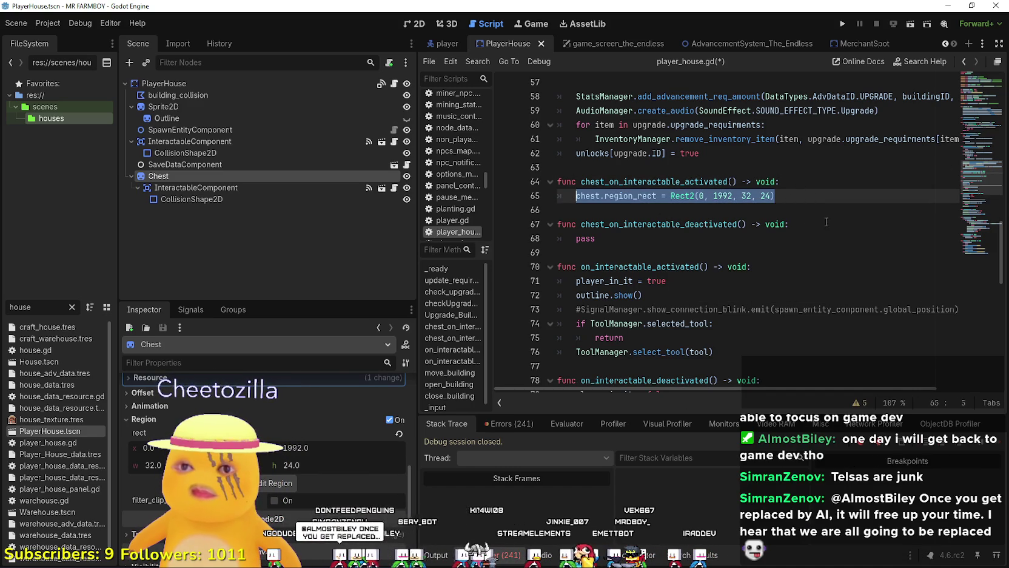
Paste the chest.region_rect = Rect2(0, 1992, 32, 24) line over pass in the deactivated handler
click(576, 238)
drag(596, 238, 578, 240)
key(ctrl+v)
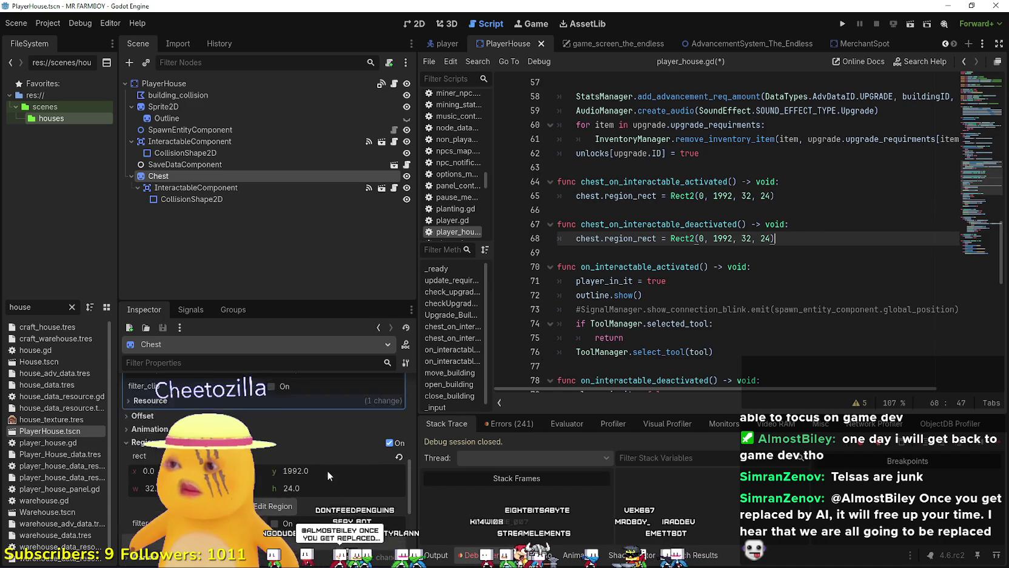
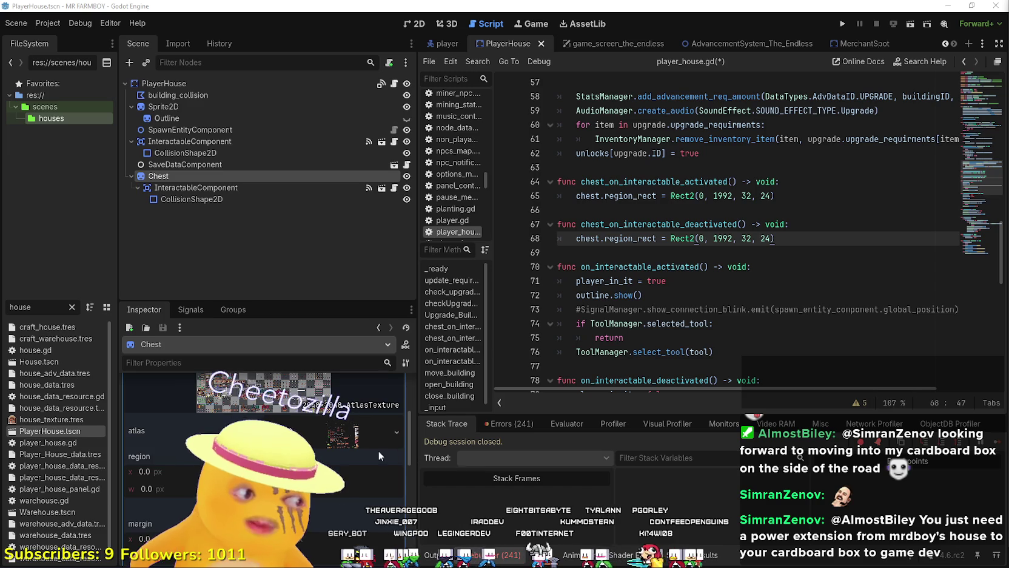
Select the x value of the chest activation Rect2 in player_house.gd
click(715, 252)
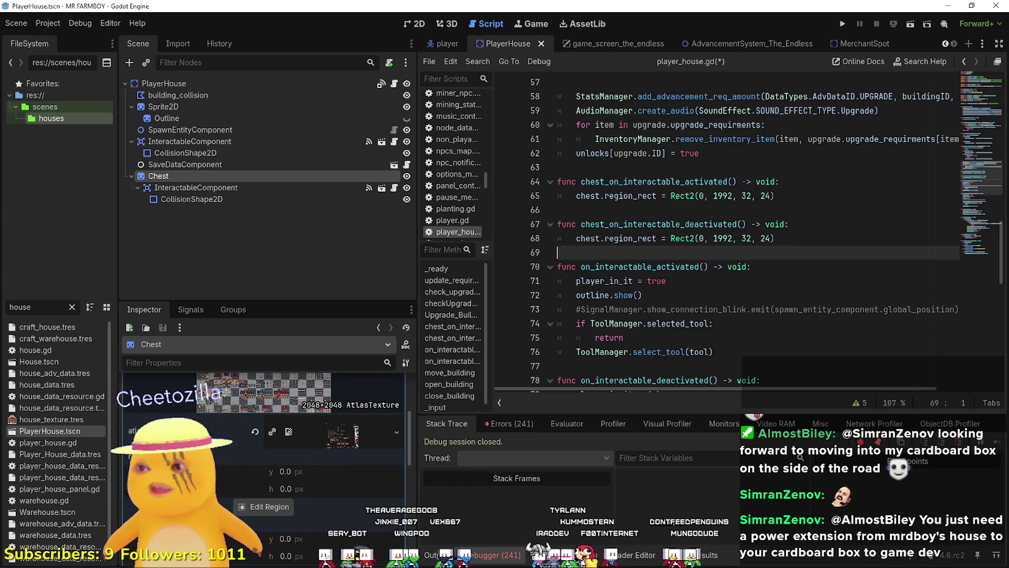
scroll(234, 515, up, 3)
click(609, 195)
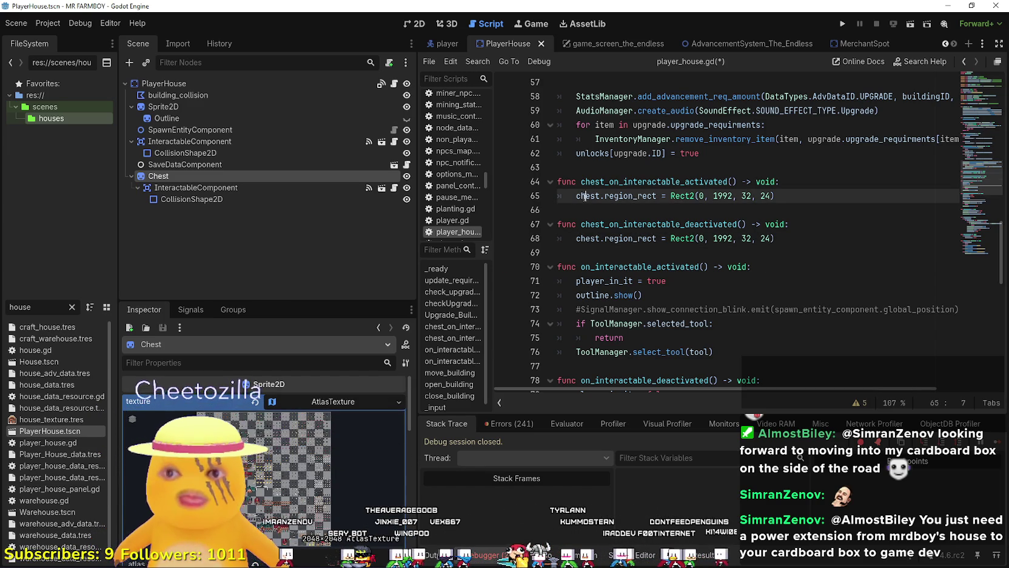
scroll(697, 215, up, 3)
double_click(701, 238)
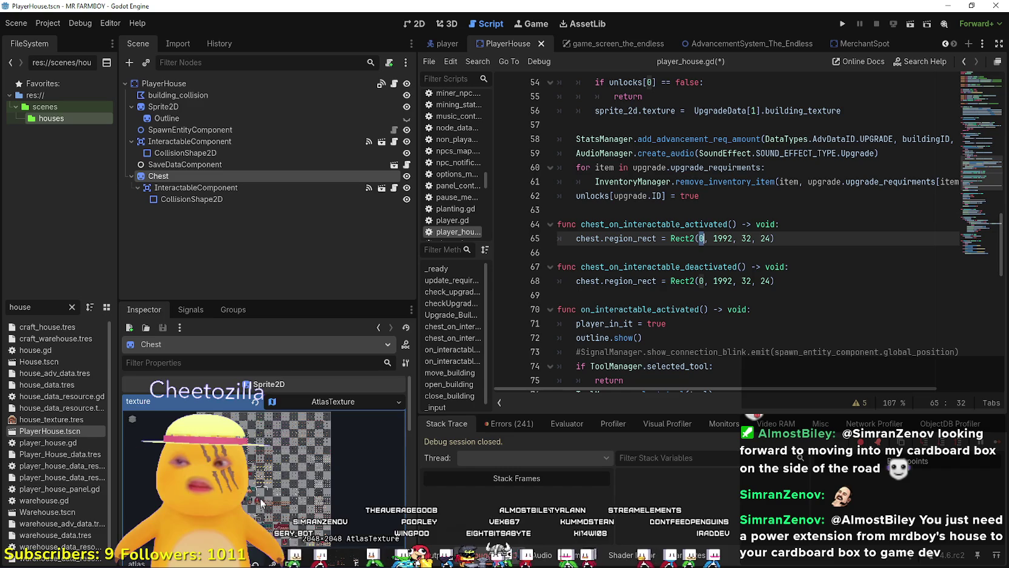
Drag the Chest sprite's region onto the lower chest frame at y 2024, height 24
scroll(298, 472, down, 5)
scroll(297, 470, down, 3)
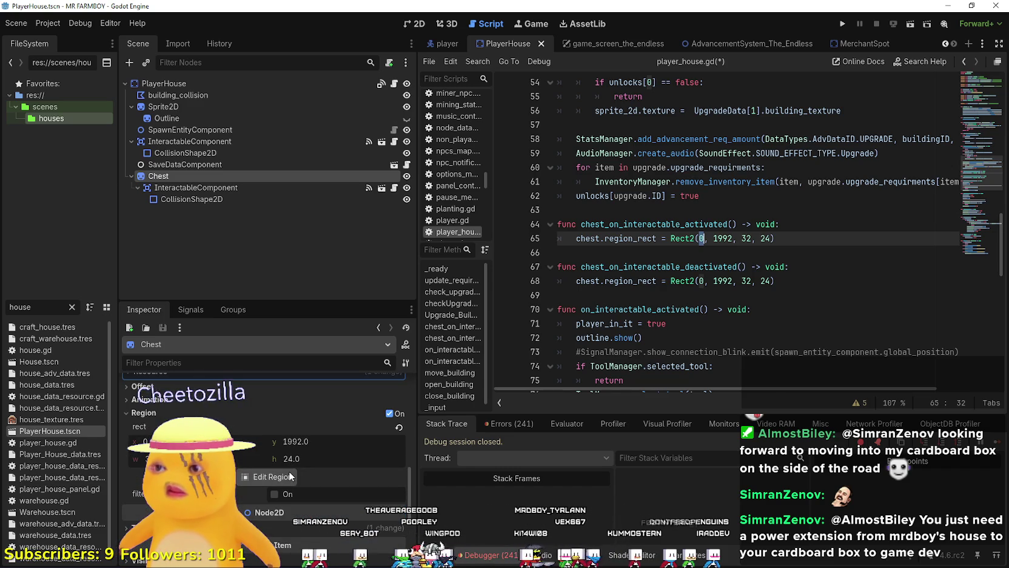
click(288, 471)
scroll(446, 270, down, 3)
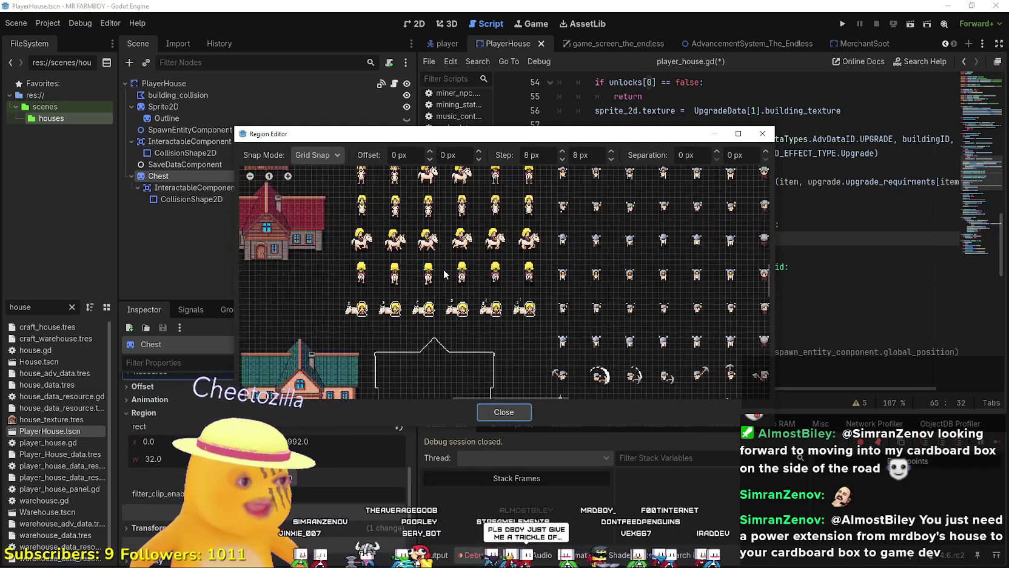
scroll(432, 293, down, 6)
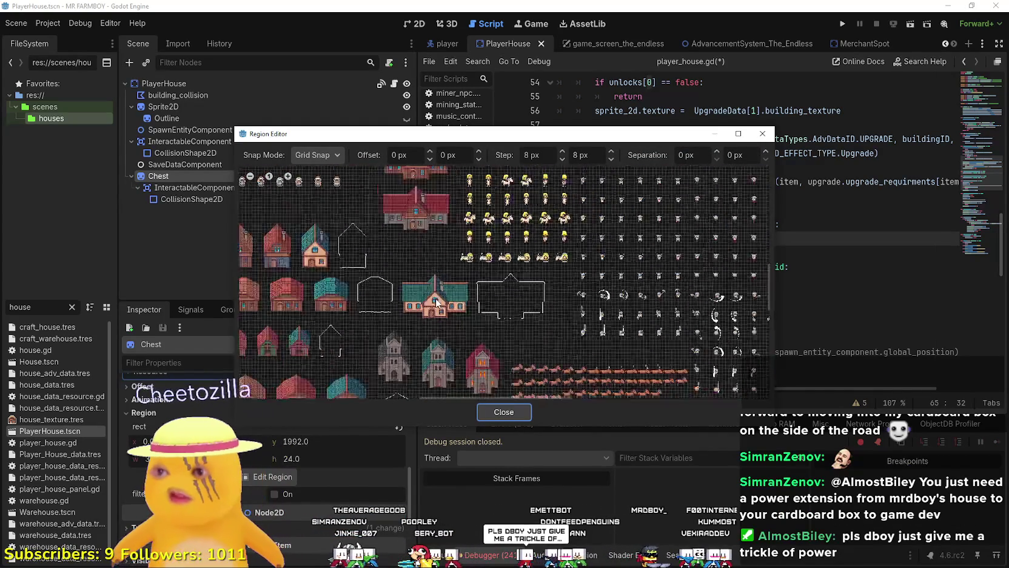
scroll(446, 294, up, 5)
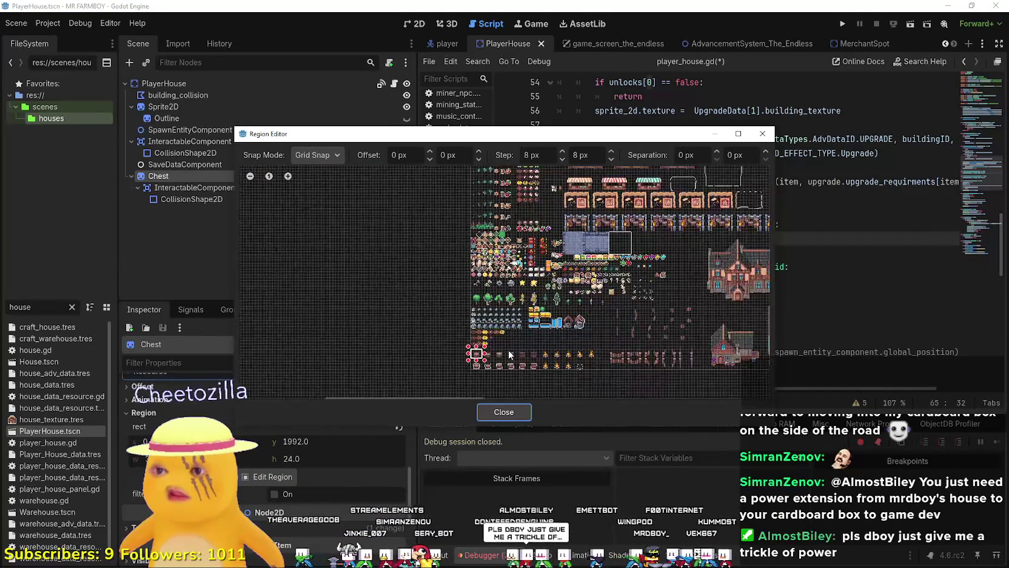
scroll(525, 308, up, 8)
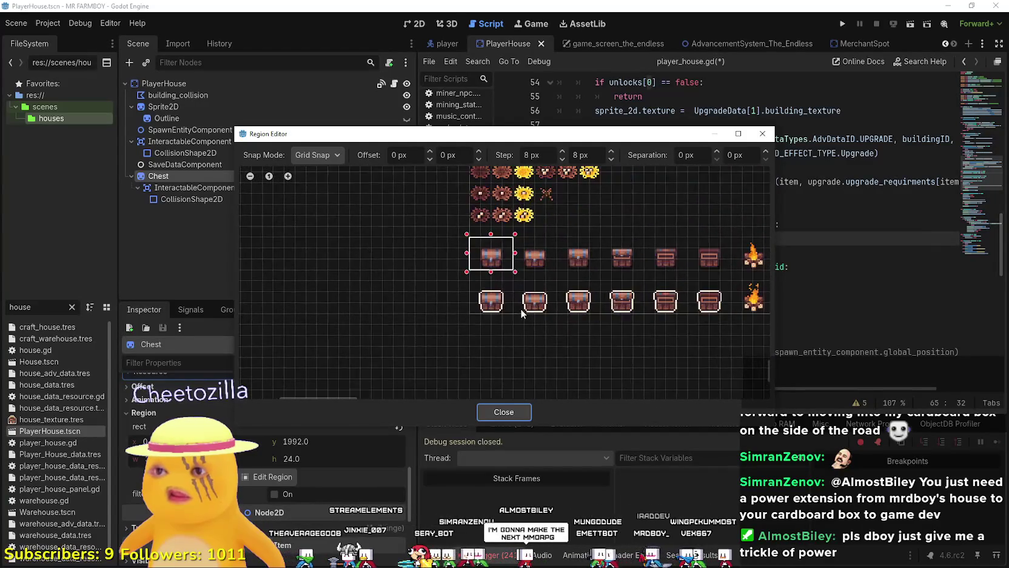
drag(508, 319, 435, 262)
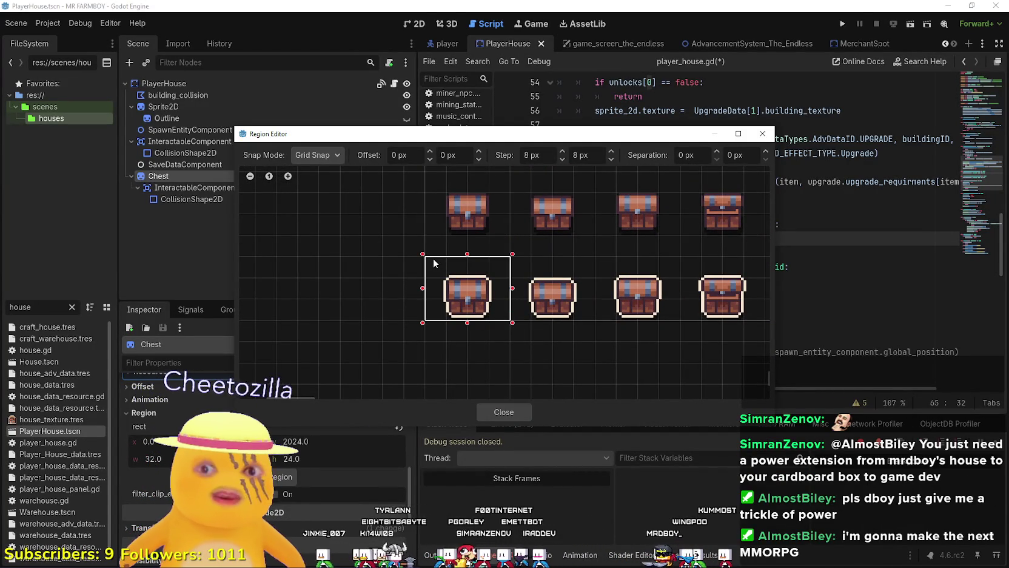
click(434, 263)
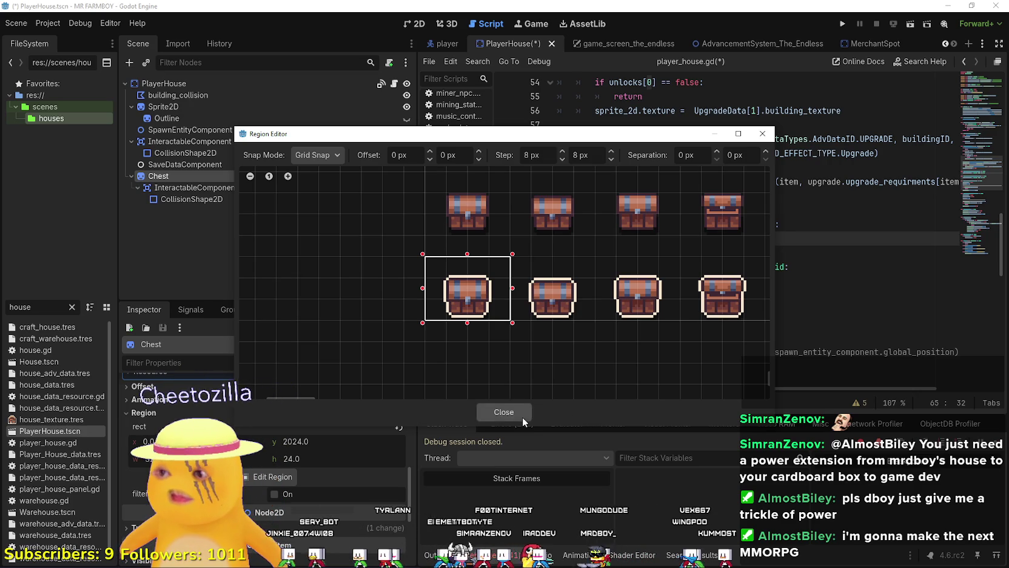
click(522, 418)
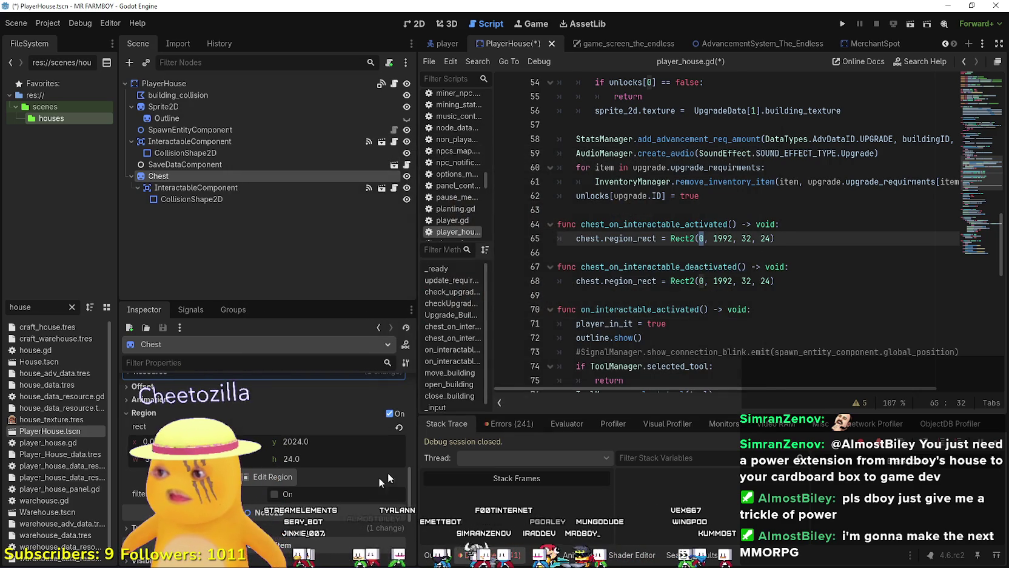
Change the y value 1992 to 2024 on line 65 and save the script
double_click(721, 238)
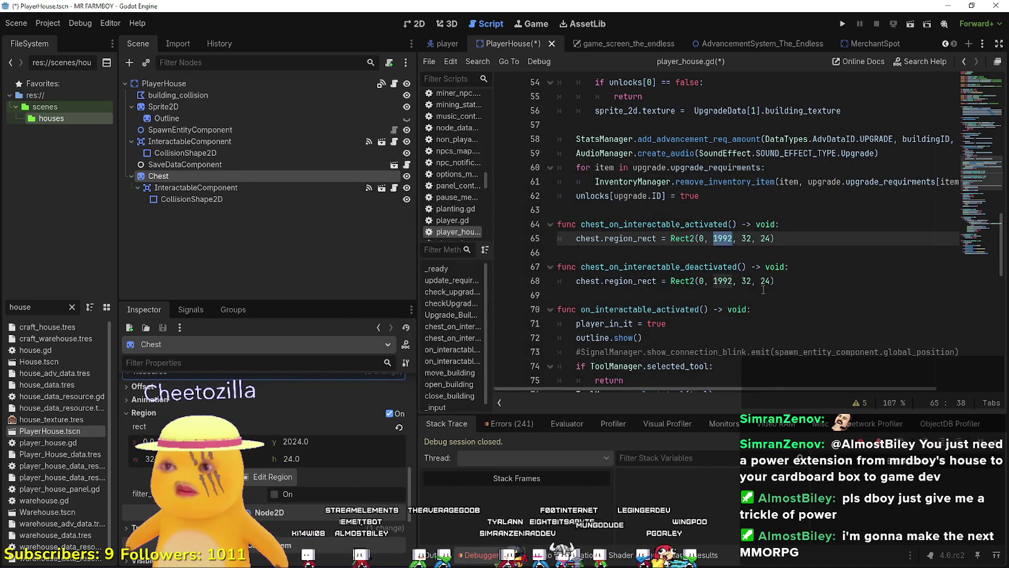
text(20)
text(24)
key(ctrl+s)
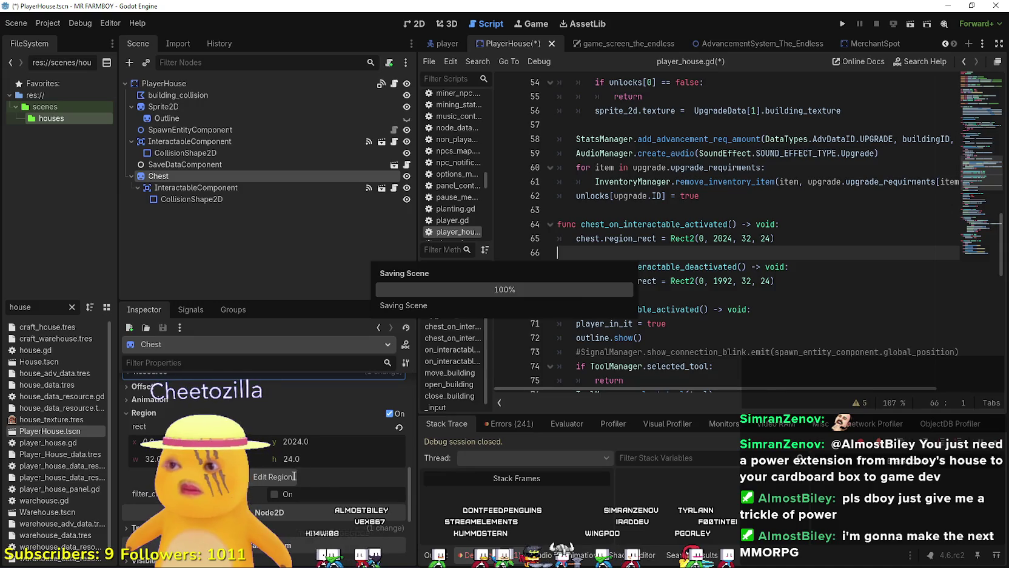
Return the Chest sprite's region to the original frame at y 1992 and save the PlayerHouse scene
click(286, 476)
scroll(466, 334, down, 5)
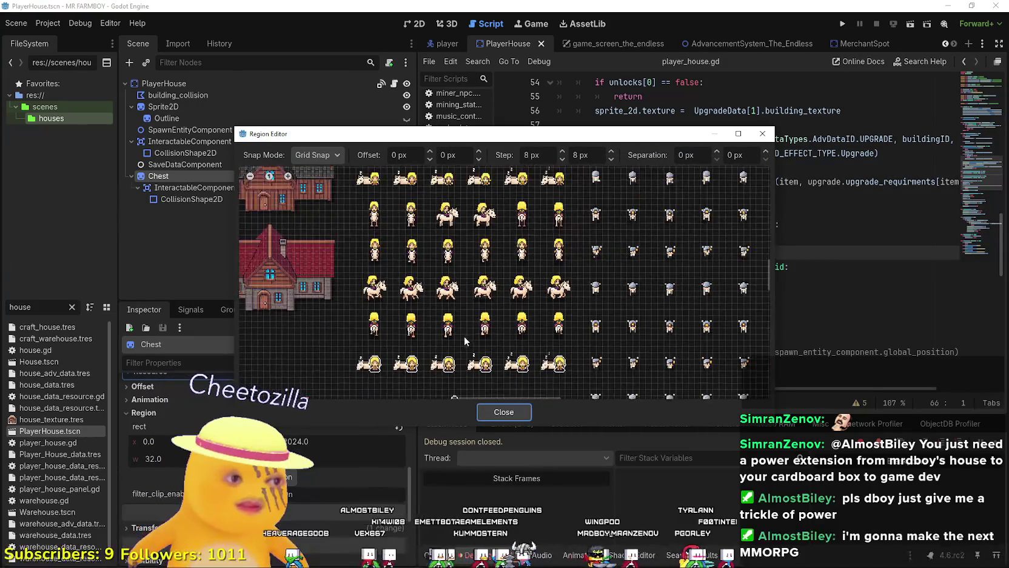
scroll(604, 243, down, 2)
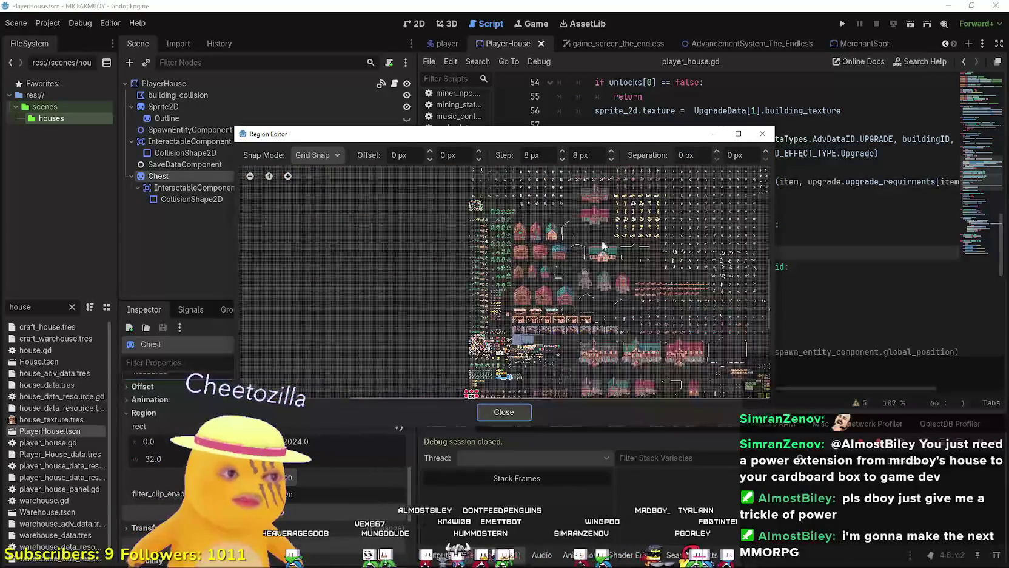
scroll(582, 242, left, 4)
scroll(572, 227, up, 1)
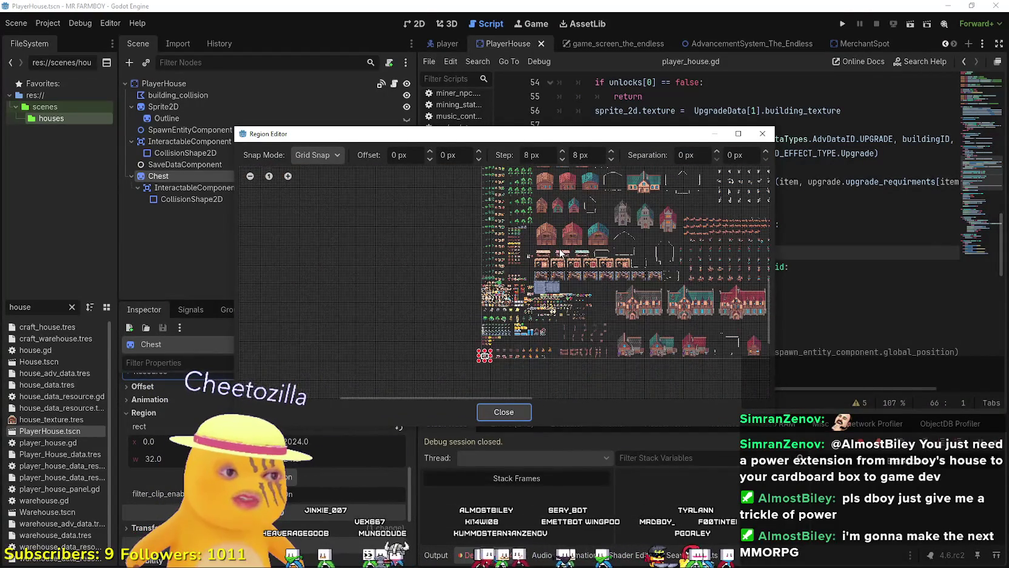
scroll(570, 255, down, 2)
scroll(569, 265, up, 1)
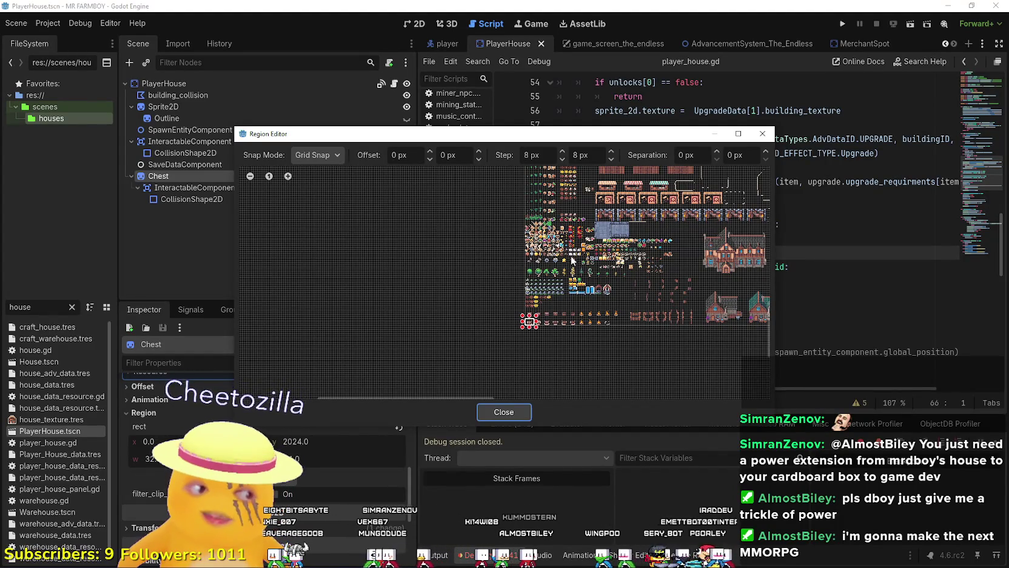
scroll(570, 261, down, 1)
scroll(567, 259, down, 1)
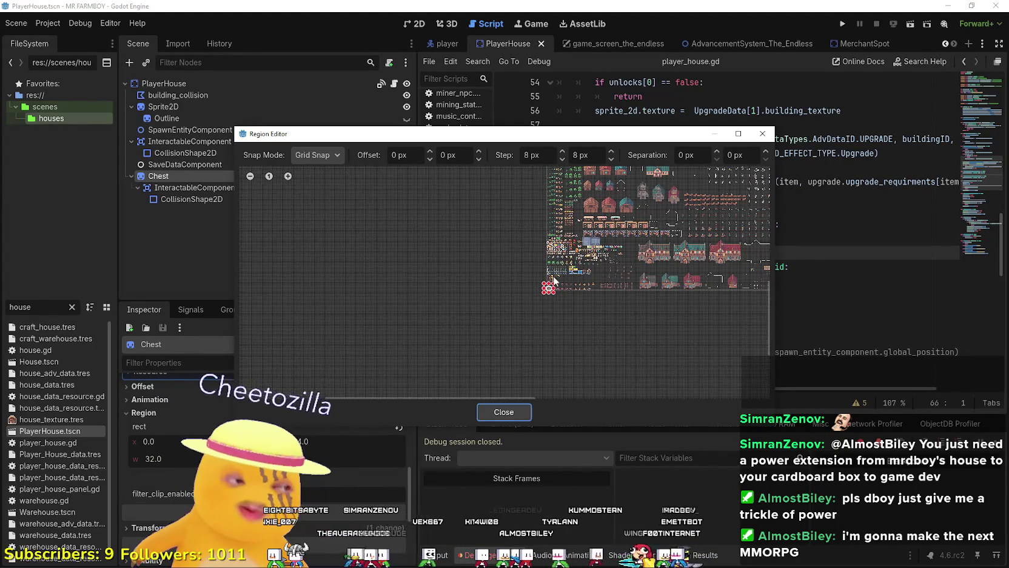
scroll(563, 264, up, 5)
scroll(561, 279, up, 5)
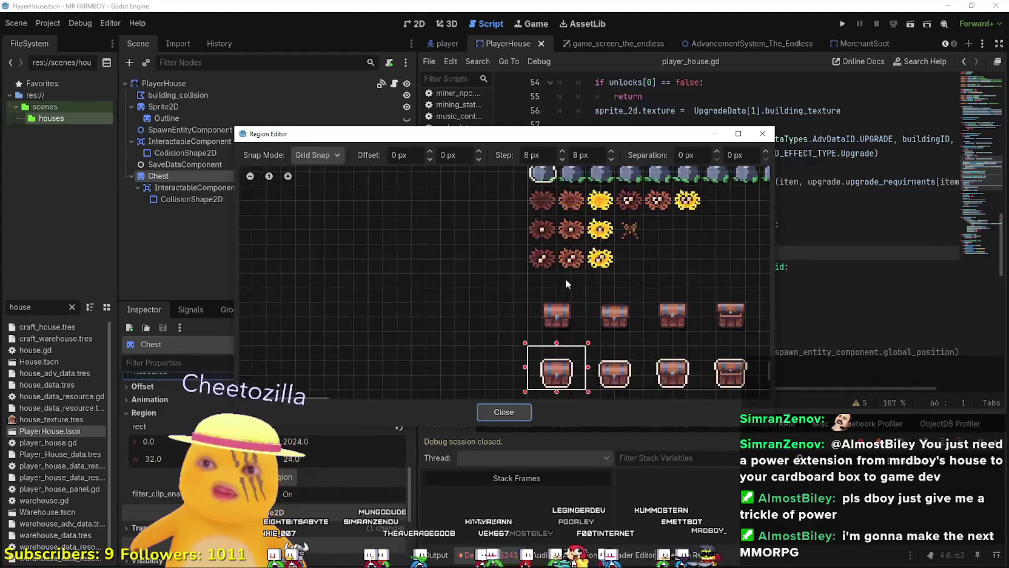
drag(557, 327, 511, 297)
click(527, 414)
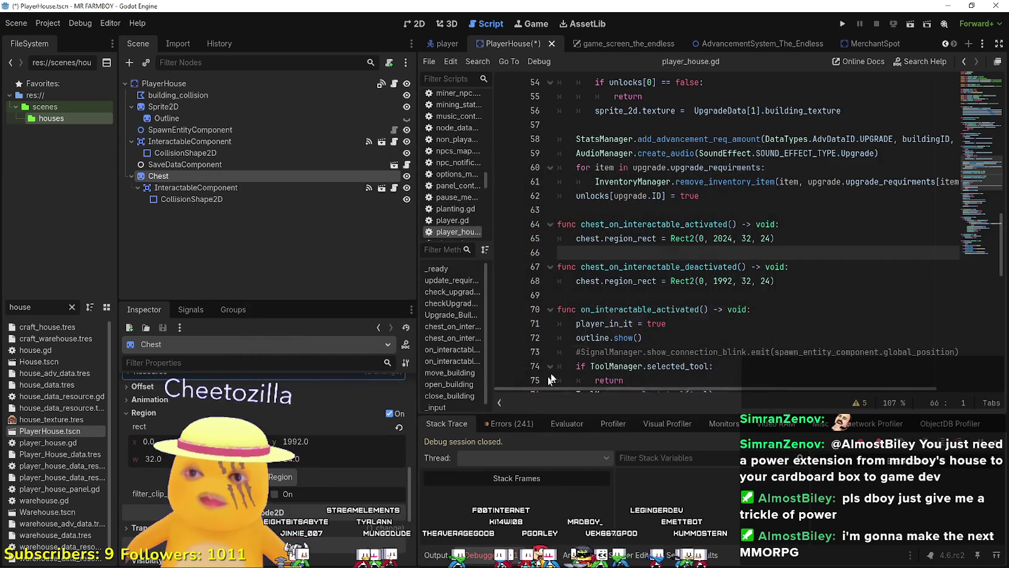
click(727, 296)
key(ctrl+s)
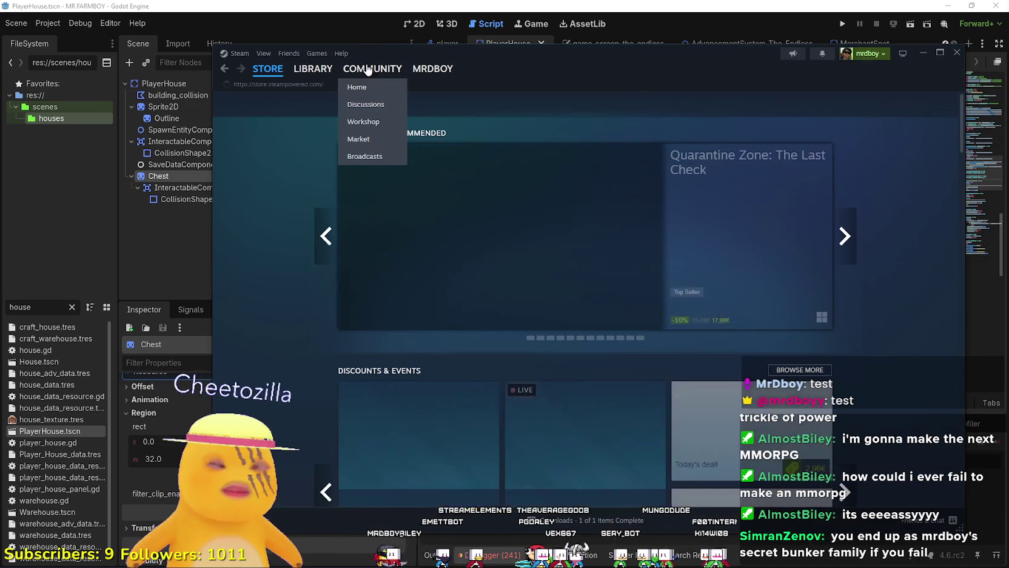
Open Dreadmyst's store page from the Steam library
click(330, 71)
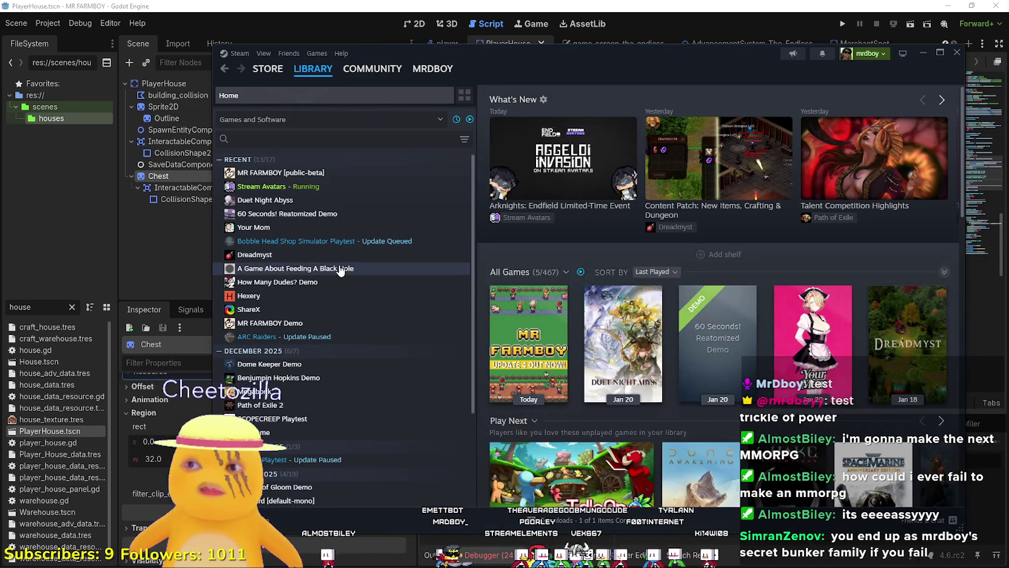
click(338, 267)
click(338, 255)
click(519, 292)
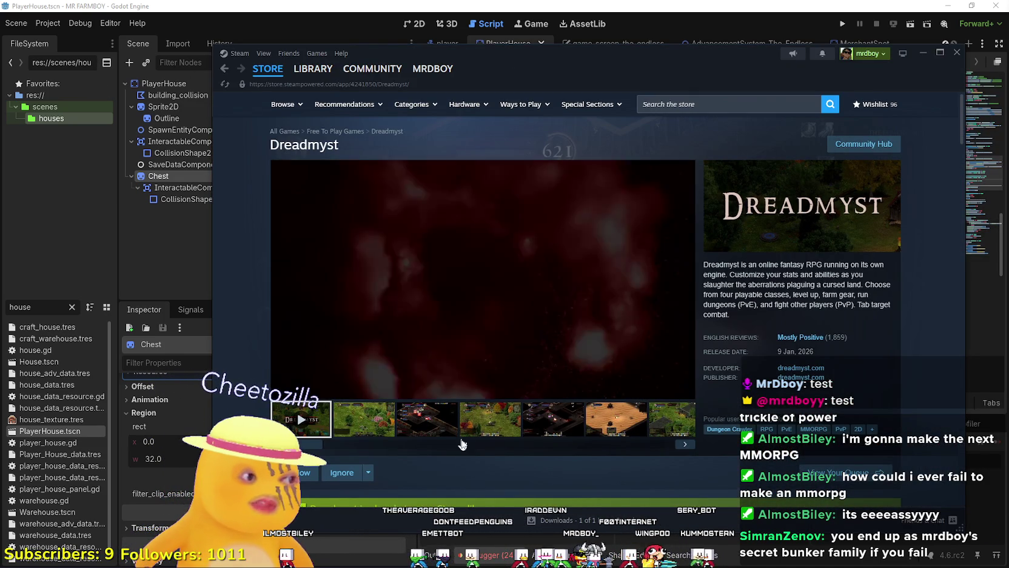
Enlarge the fourth Dreadmyst screenshot and page through to the last one
click(491, 418)
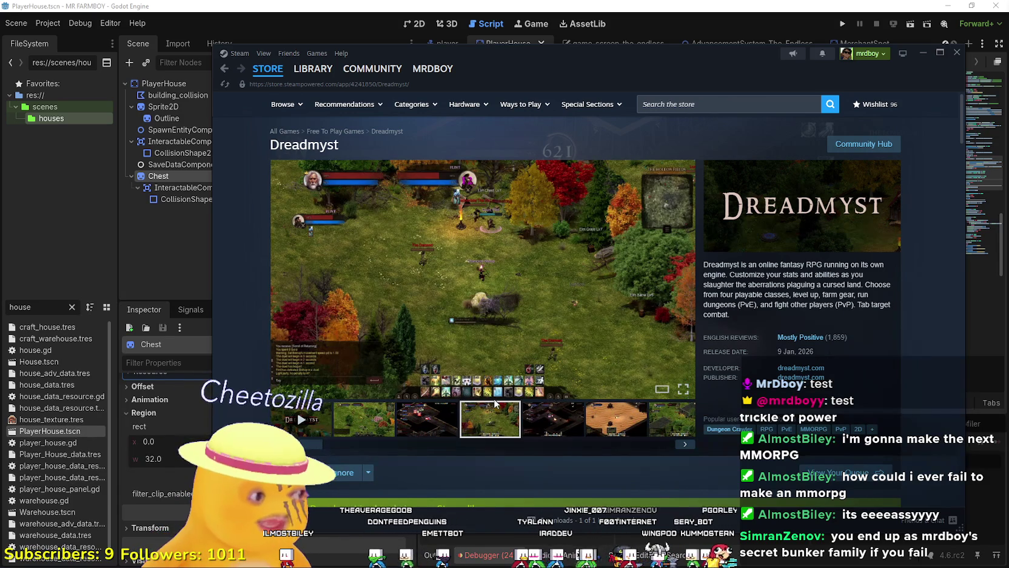
click(497, 395)
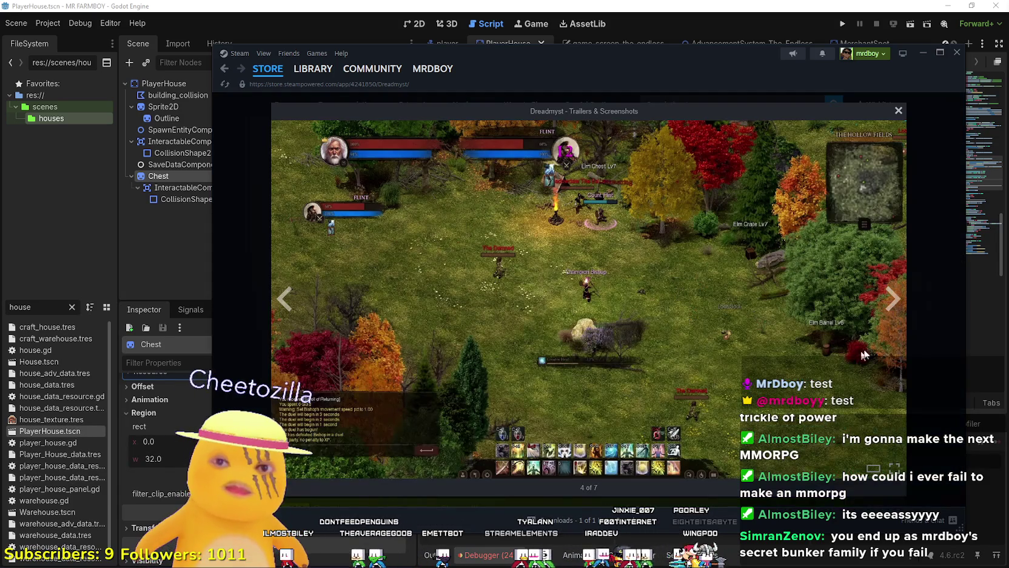
click(889, 310)
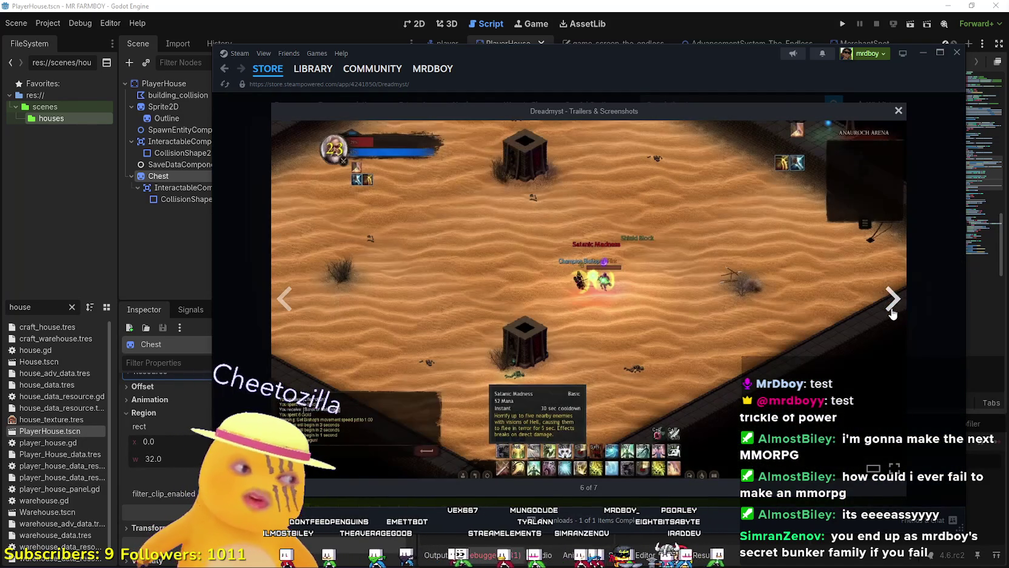
click(892, 311)
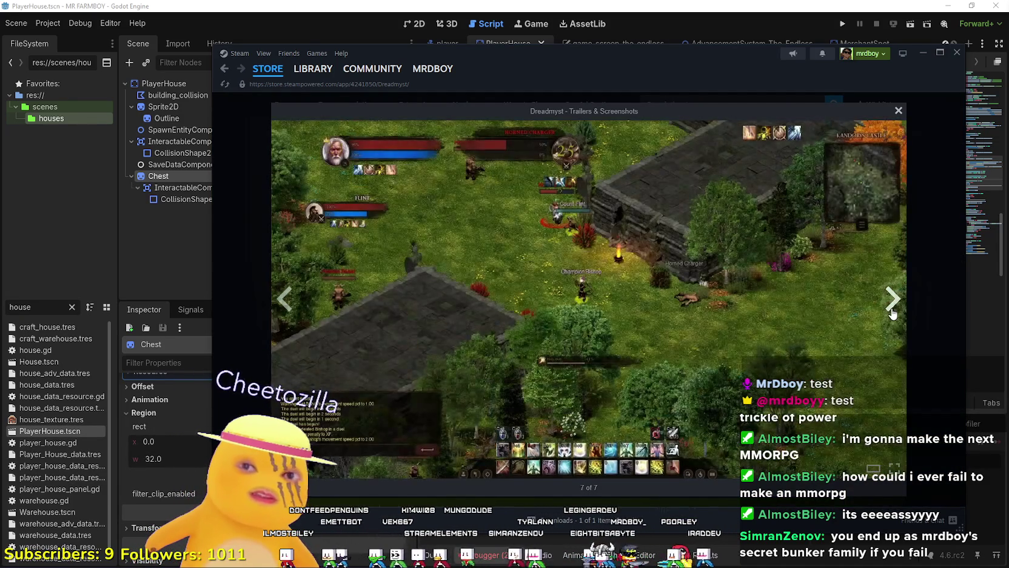
click(892, 311)
click(893, 311)
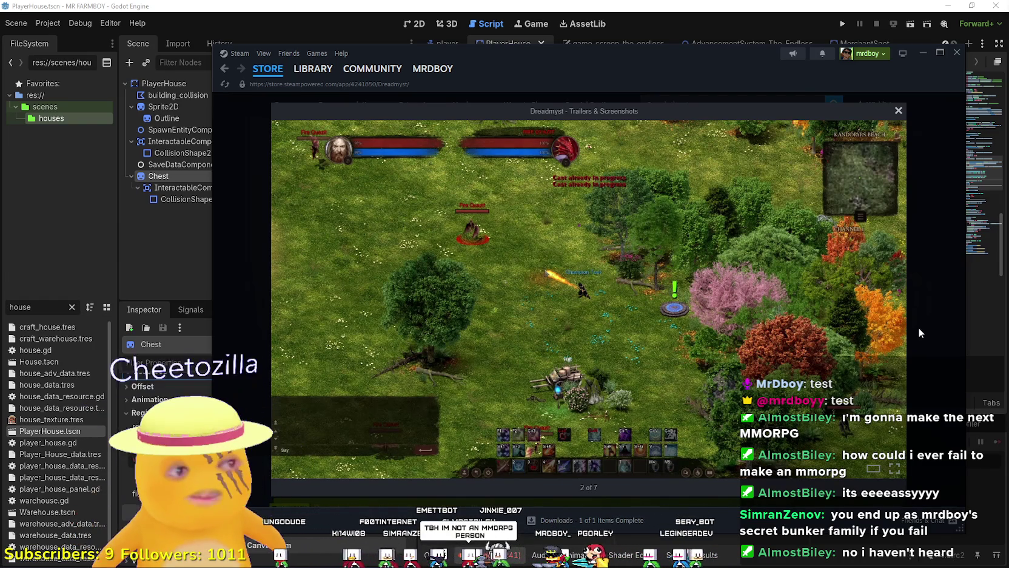
mouse_move(704, 367)
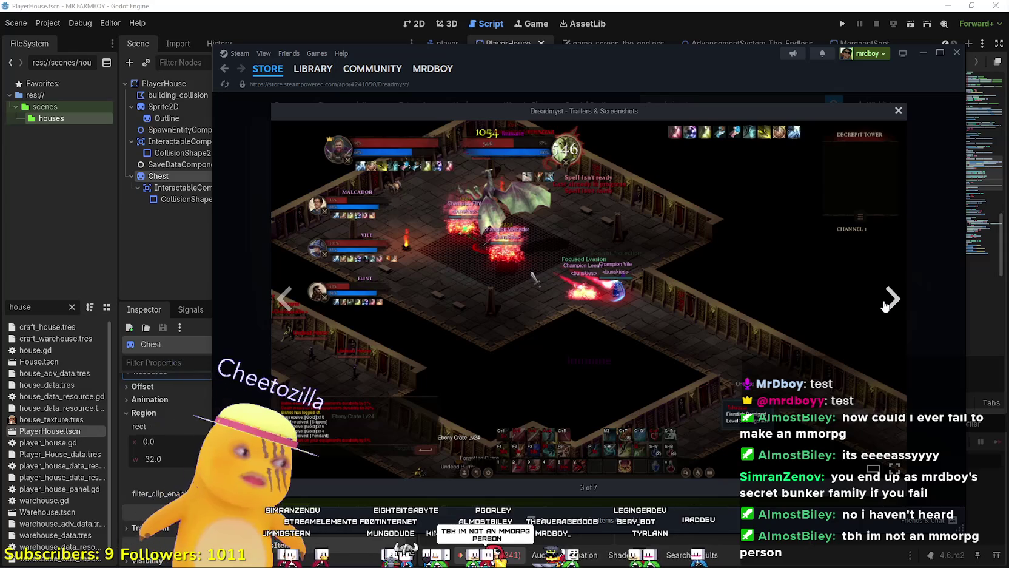
click(886, 301)
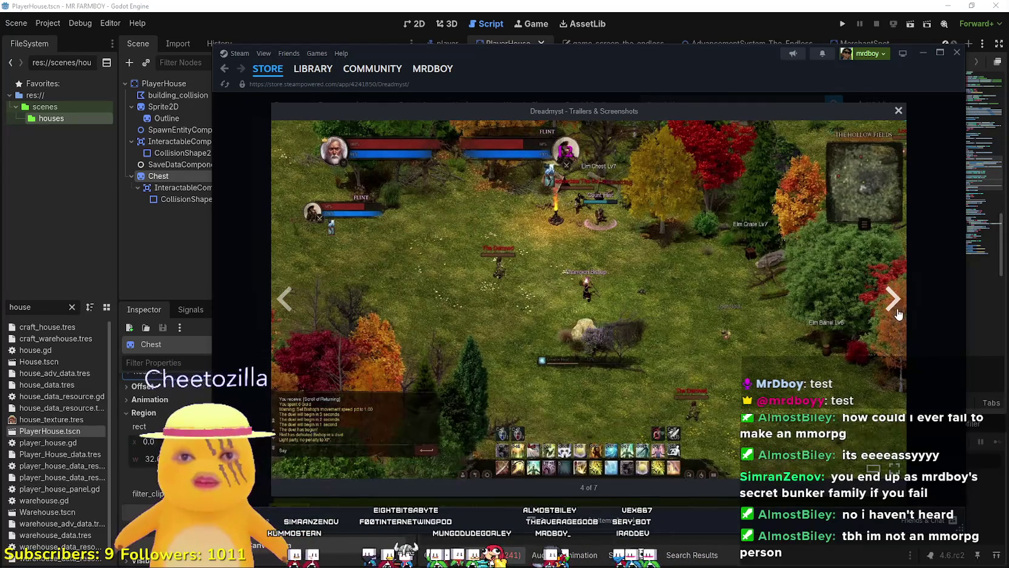
click(887, 300)
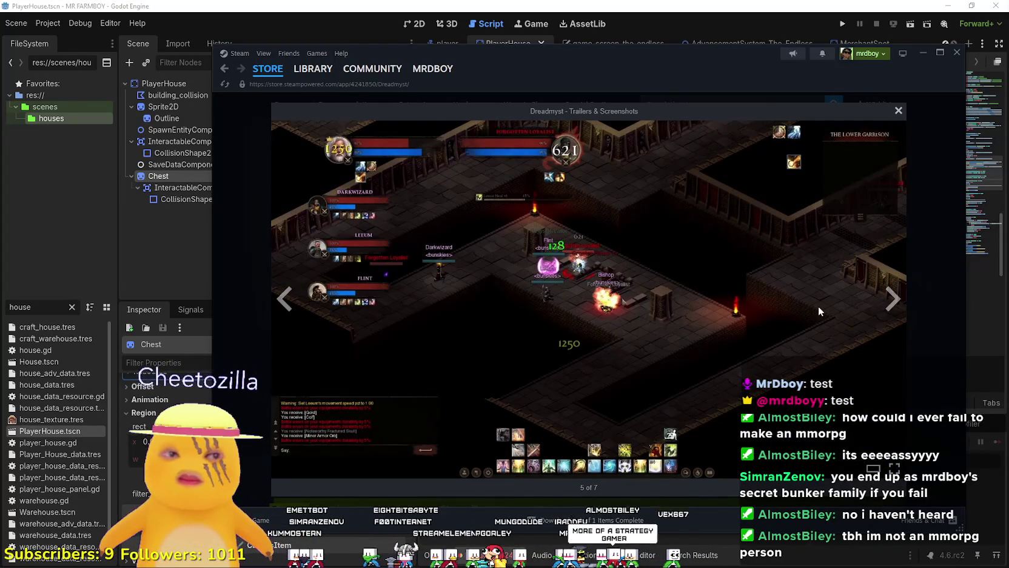
click(887, 310)
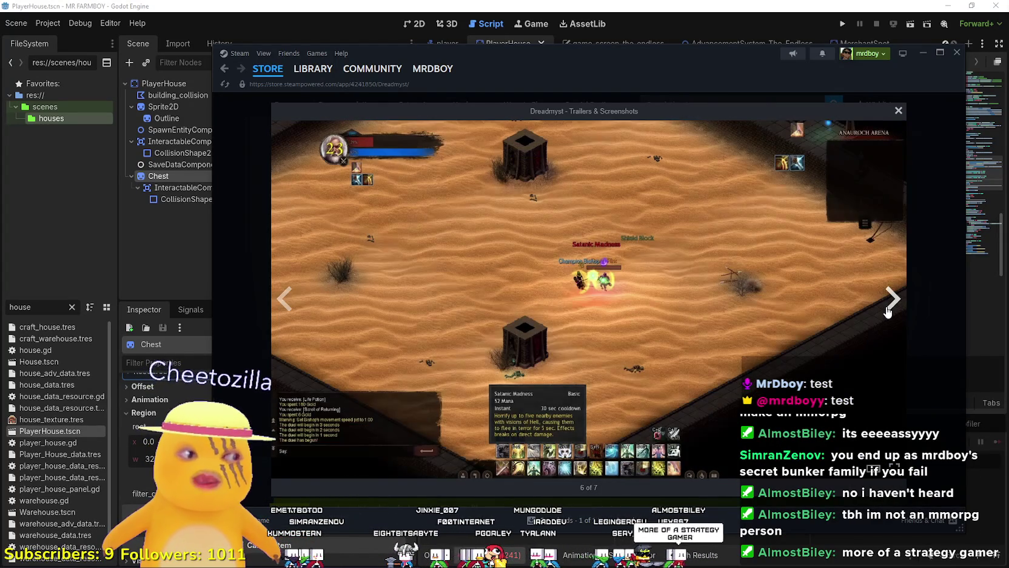
click(887, 310)
Close the screenshot viewer and scroll through the Dreadmyst store page
click(925, 360)
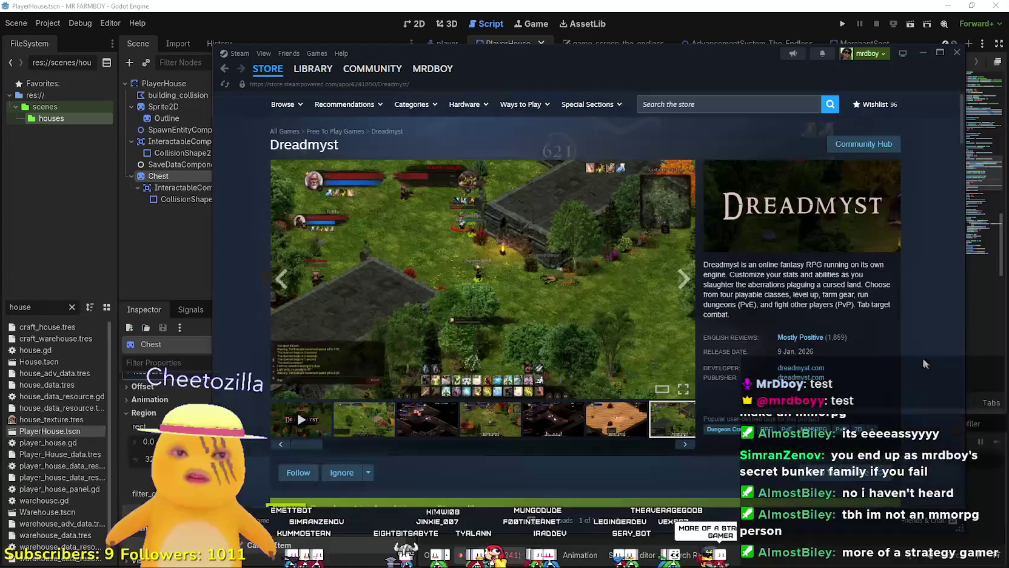
scroll(736, 340, down, 3)
scroll(512, 309, up, 3)
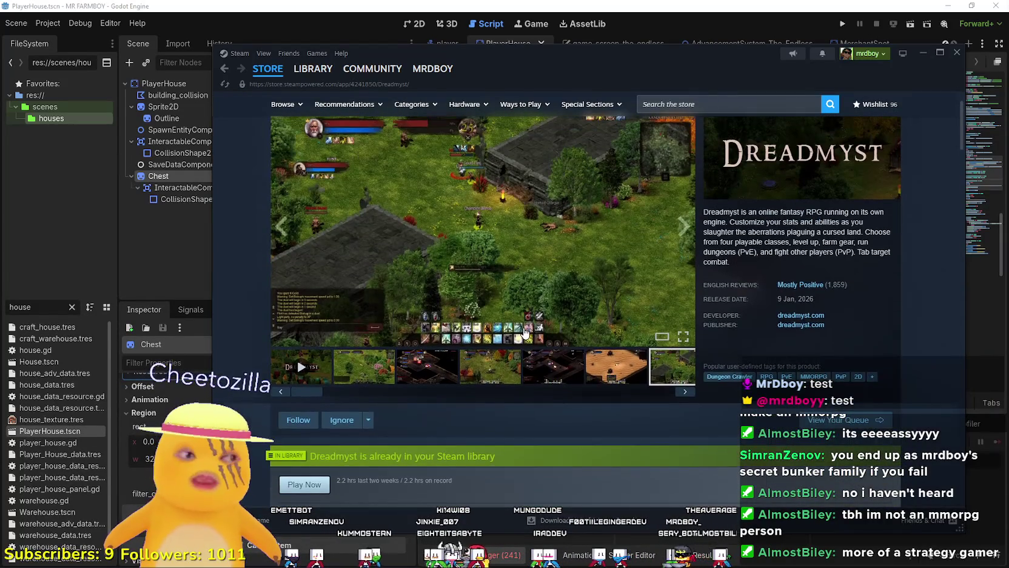
scroll(525, 330, down, 5)
scroll(526, 330, down, 6)
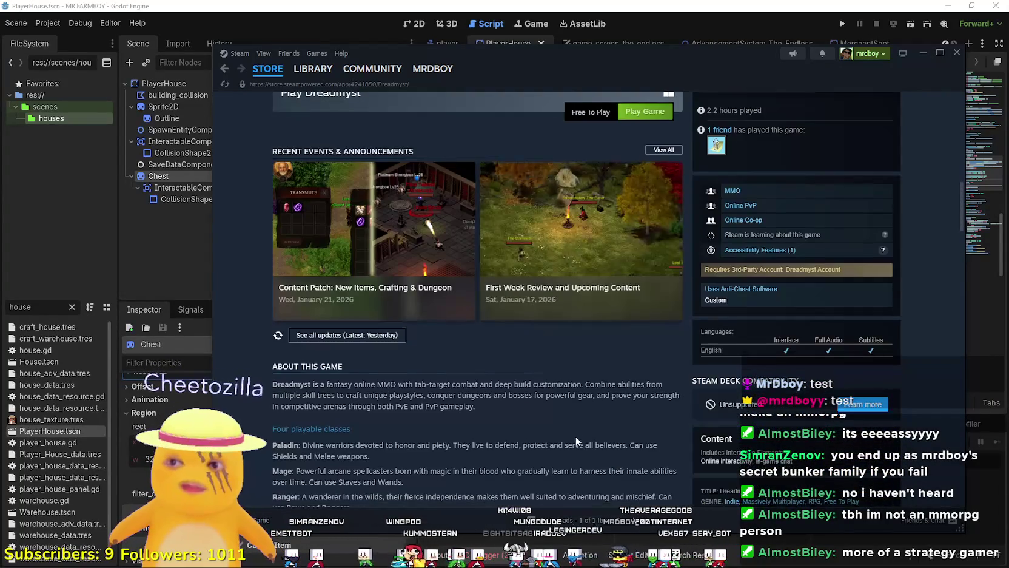
scroll(588, 455, up, 2)
Read the Dreadmyst Content Patch announcement, then close it
click(423, 383)
scroll(523, 395, down, 2)
scroll(578, 351, up, 5)
scroll(578, 343, down, 10)
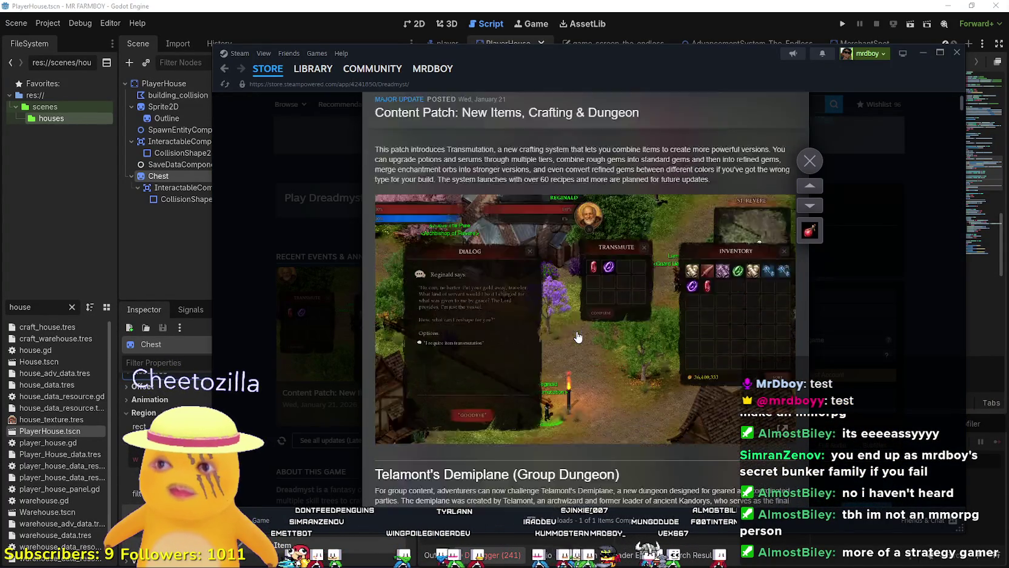
scroll(578, 332, down, 10)
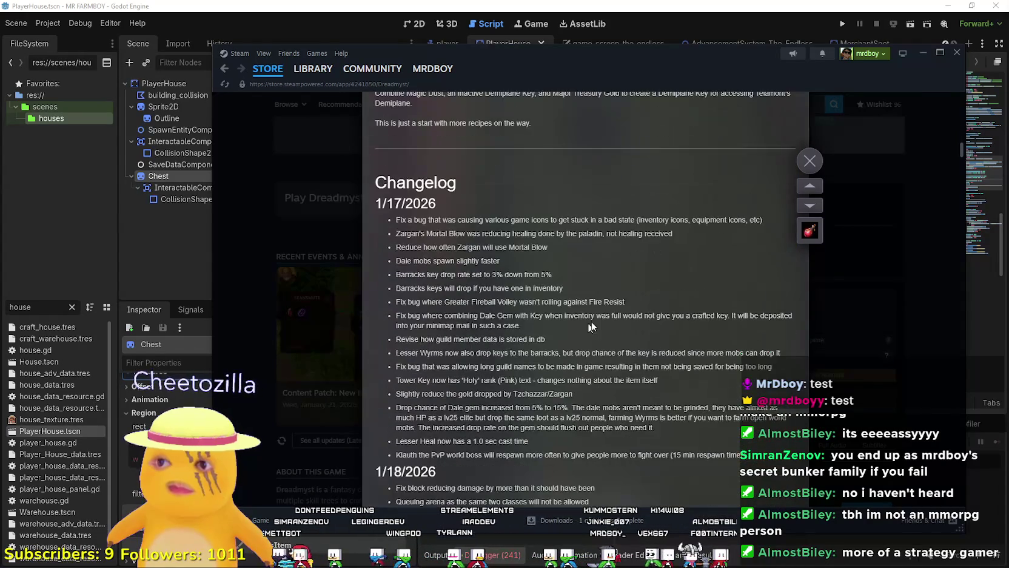
click(873, 287)
Browse the Dreadmyst community hub
scroll(852, 312, up, 10)
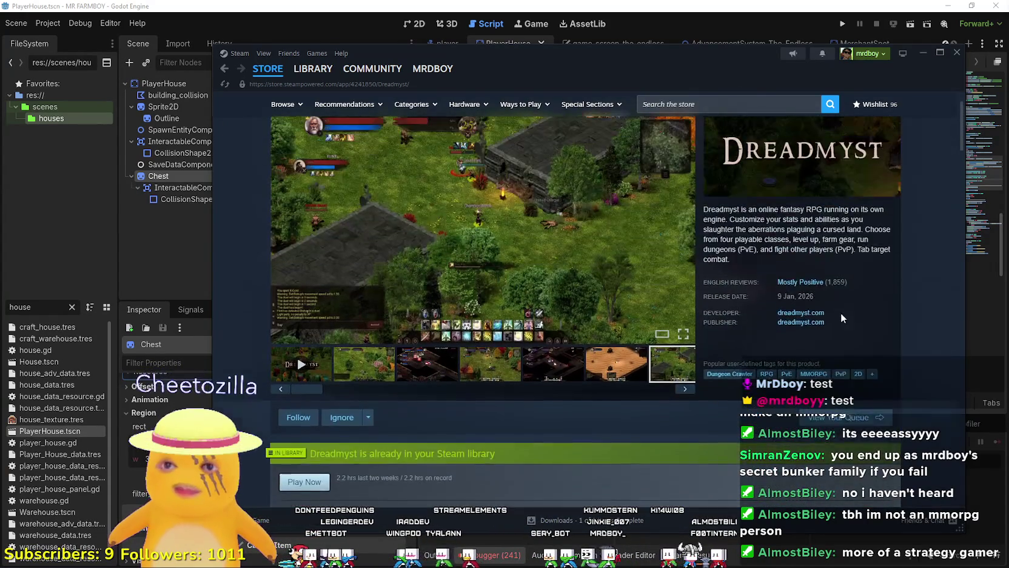
click(877, 147)
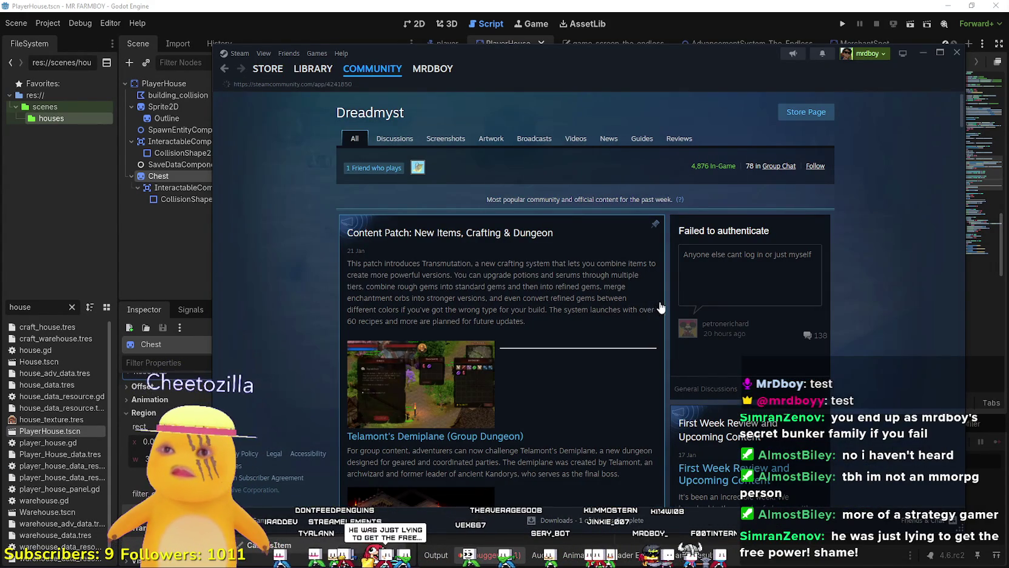
scroll(735, 105, down, 2)
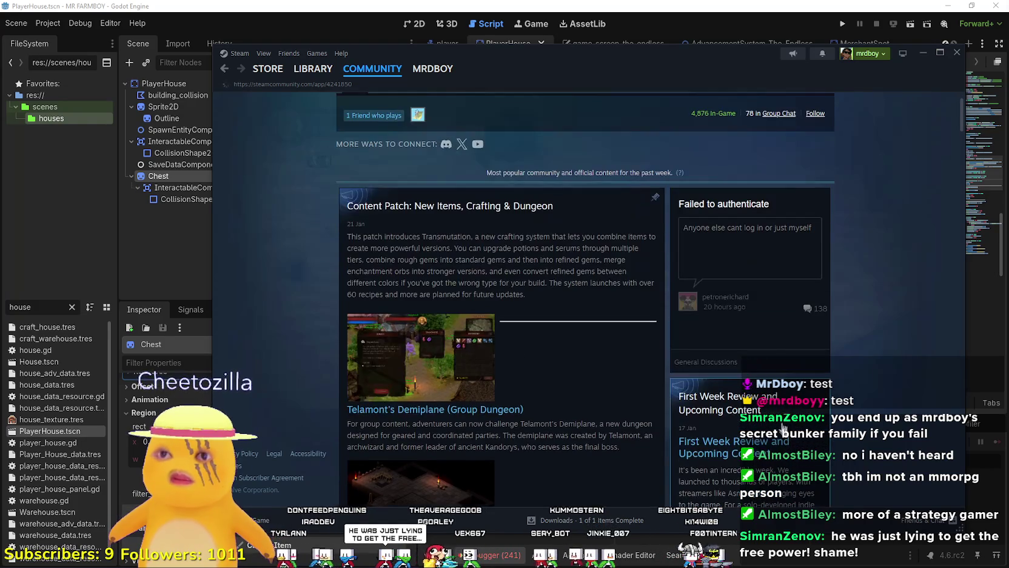
scroll(728, 121, up, 2)
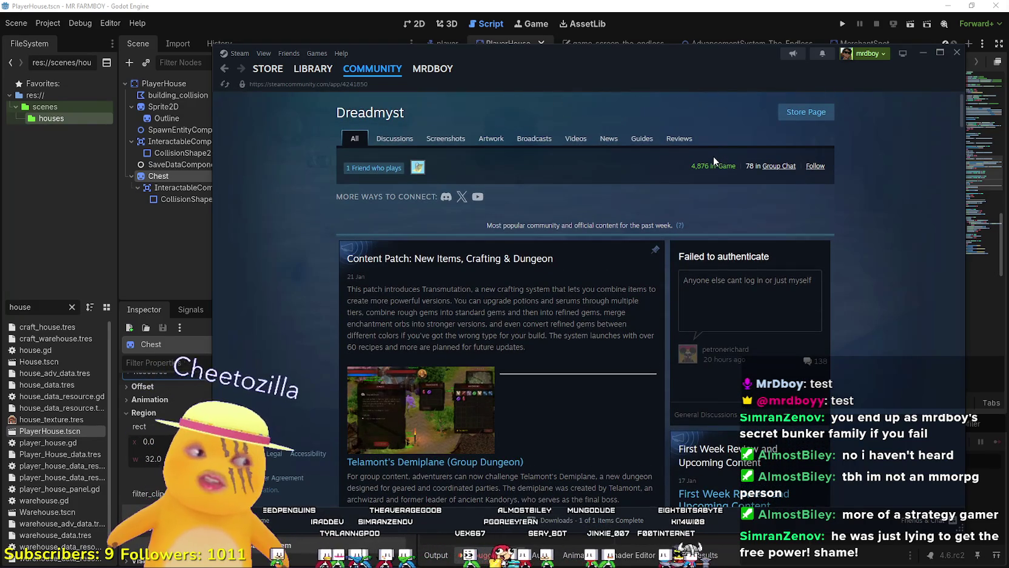
Bring the Godot editor forward and place the caret on line 66 of player_house.gd
click(381, 5)
click(684, 267)
click(686, 251)
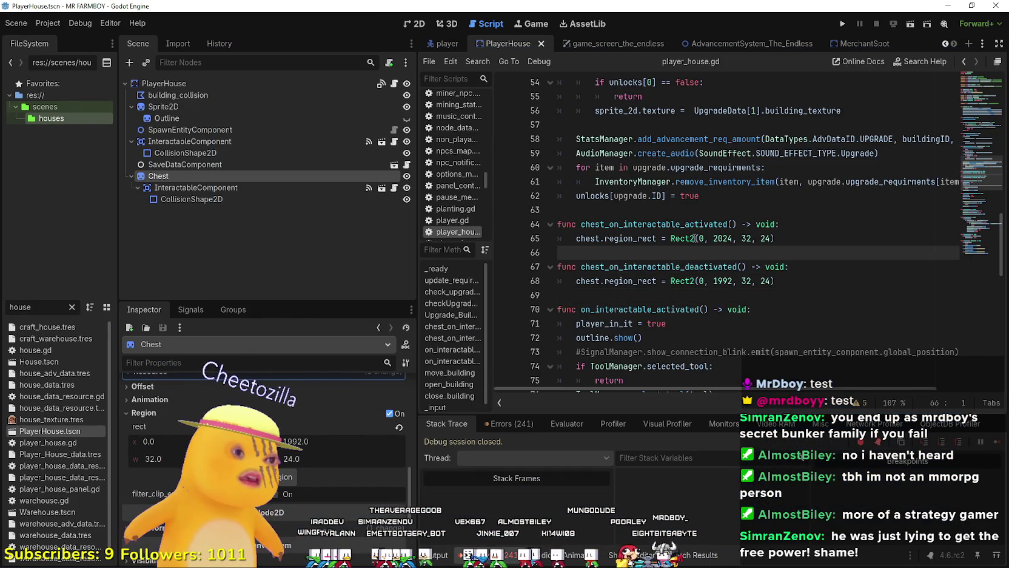
mouse_move(694, 237)
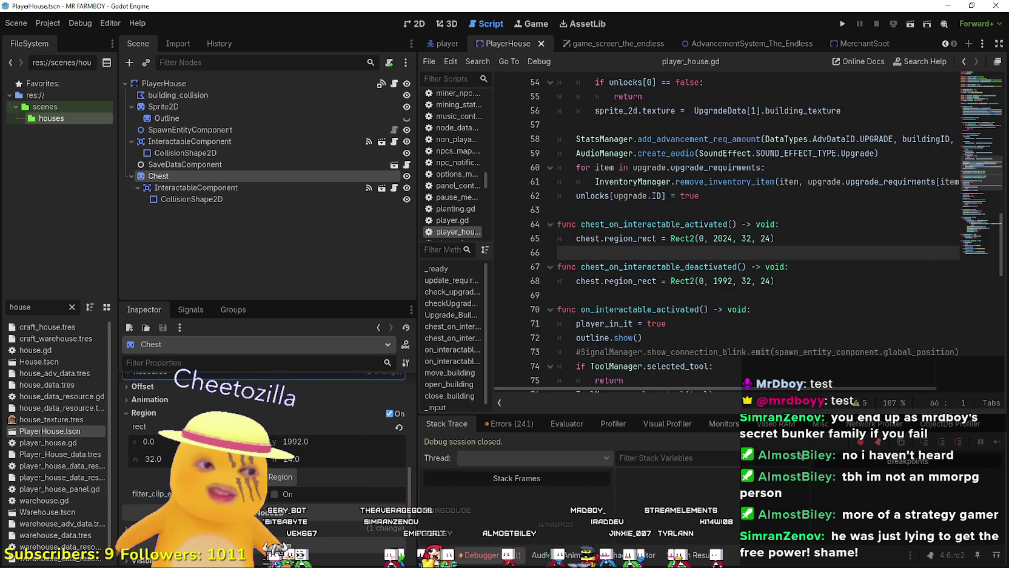
key(alt+Tab)
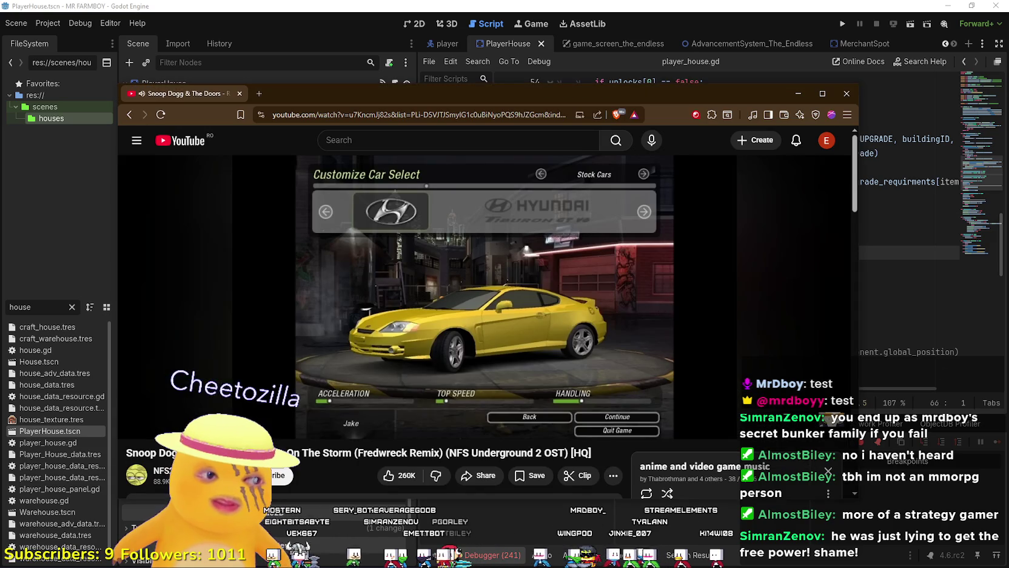
Select words in the Riders On The Storm (Fredwreck Remix) video title, then alt-tab away
scroll(488, 284, down, 2)
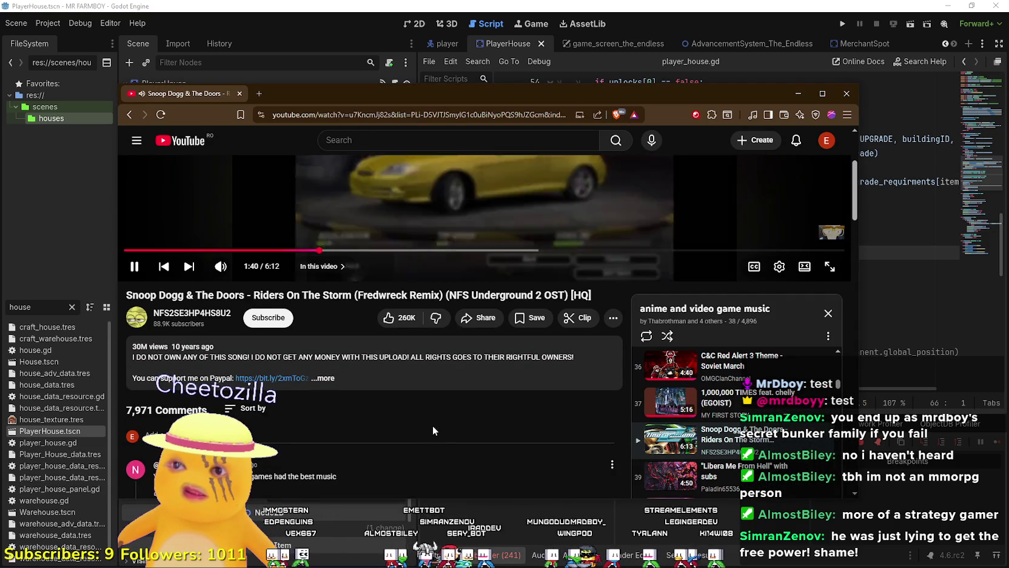
scroll(432, 425, up, 3)
double_click(336, 453)
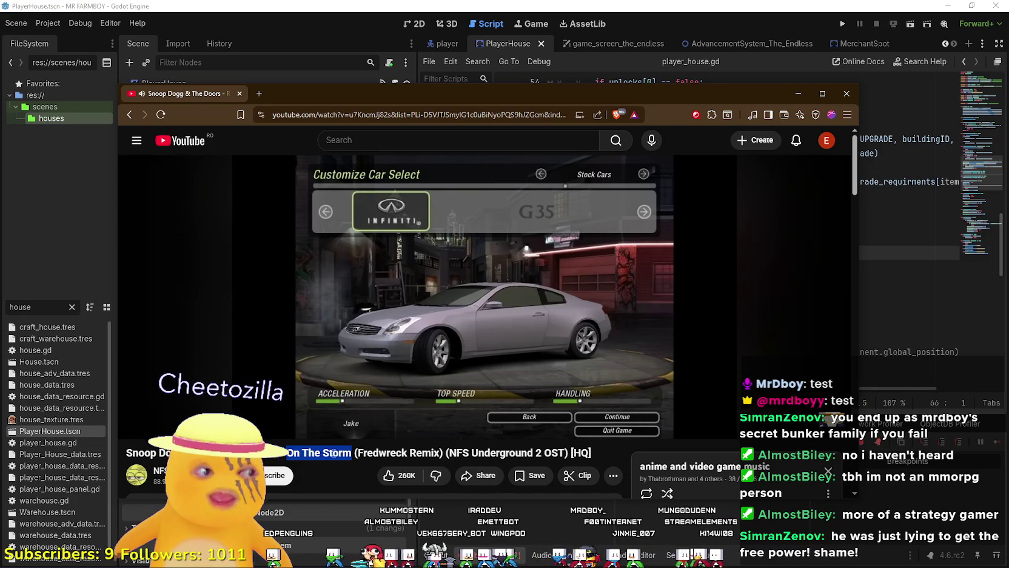
double_click(496, 456)
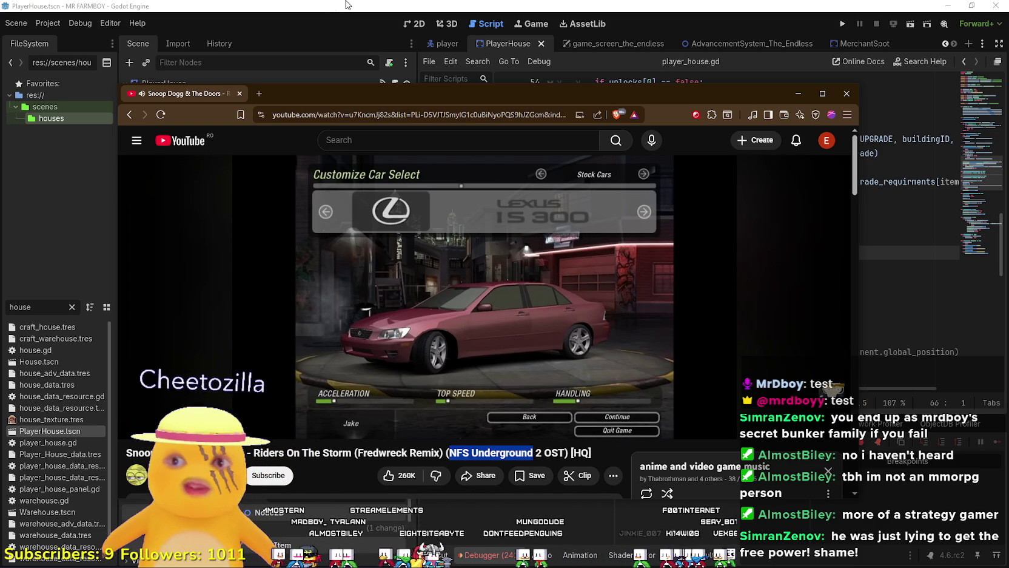
key(alt+Tab)
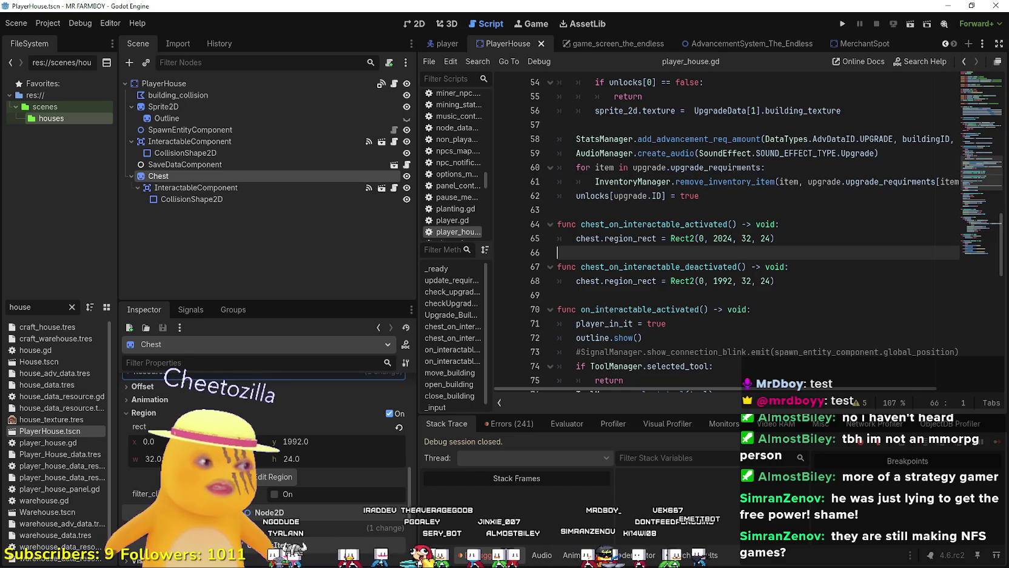
Search the Steam store for 'Need for Speed'
key(alt+Tab)
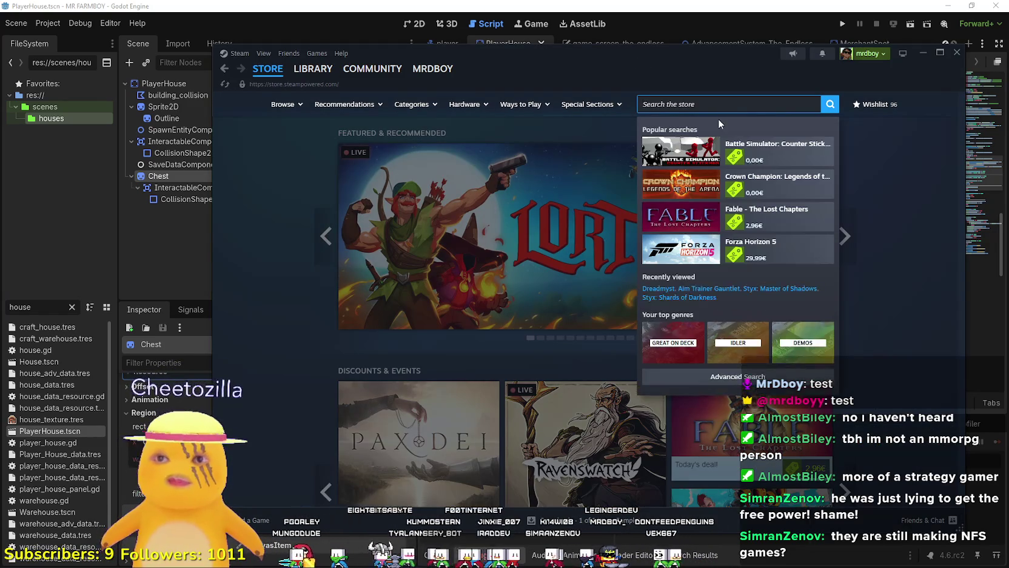
text(Need for Speed)
key(Return)
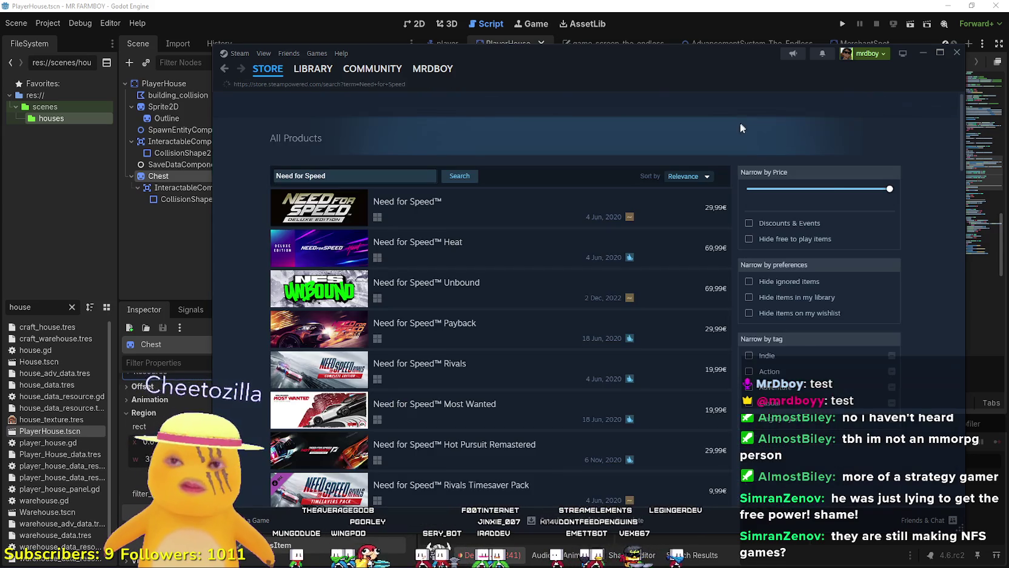
Open the Need for Speed™ Unbound Palace Upgrade page and view its third screenshot
scroll(634, 341, down, 1)
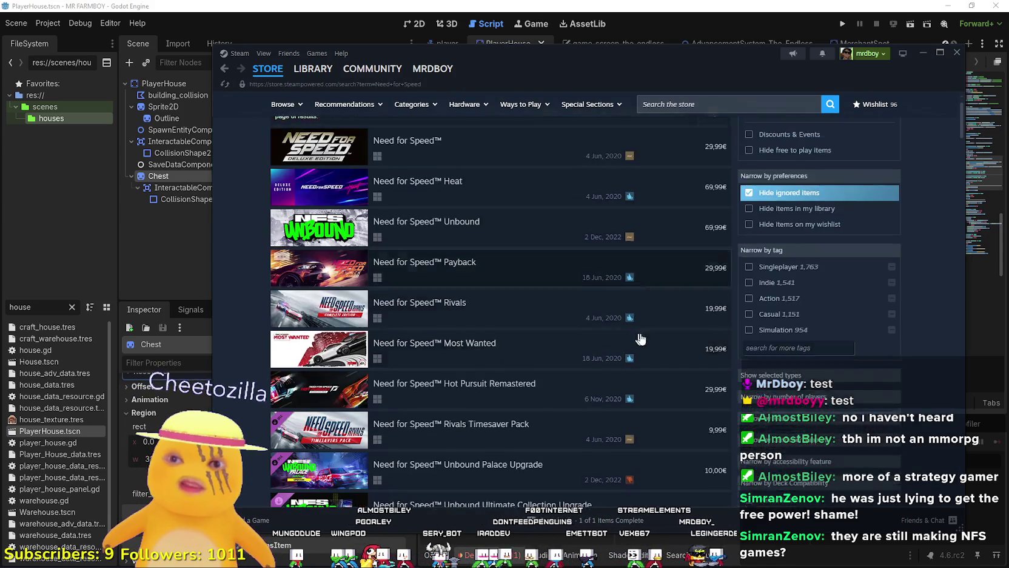
scroll(649, 343, down, 2)
scroll(667, 330, down, 3)
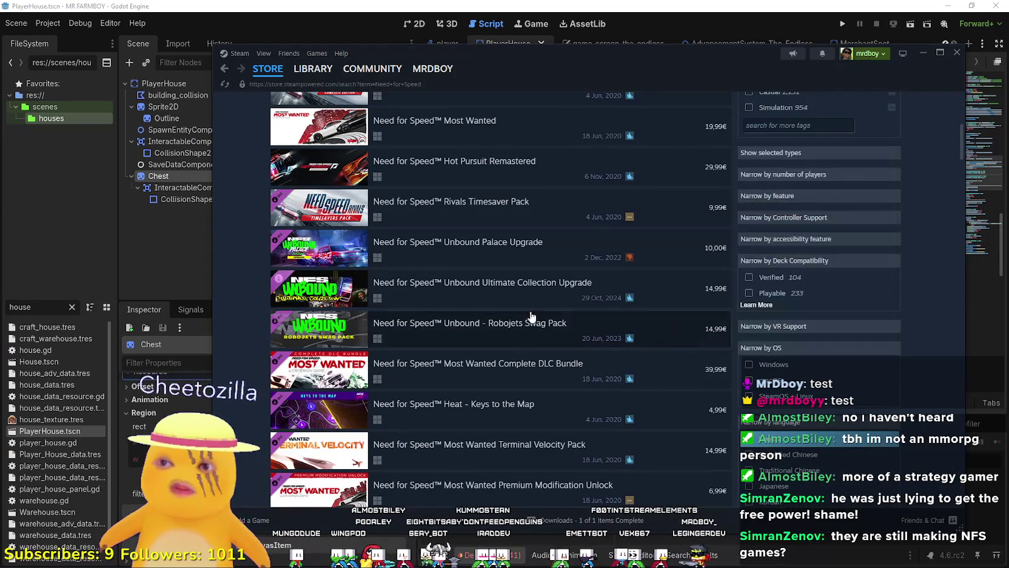
mouse_move(528, 310)
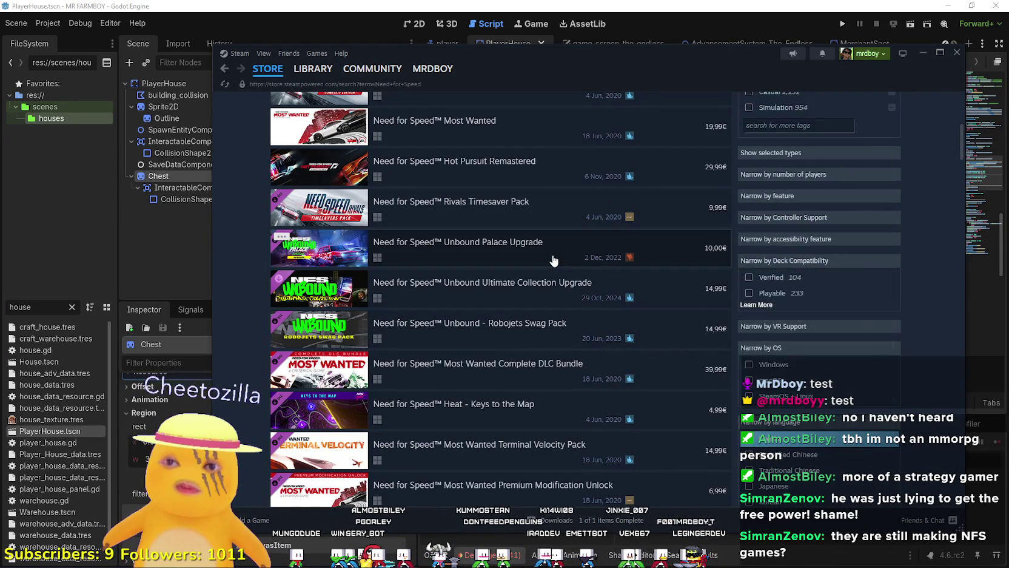
mouse_move(552, 262)
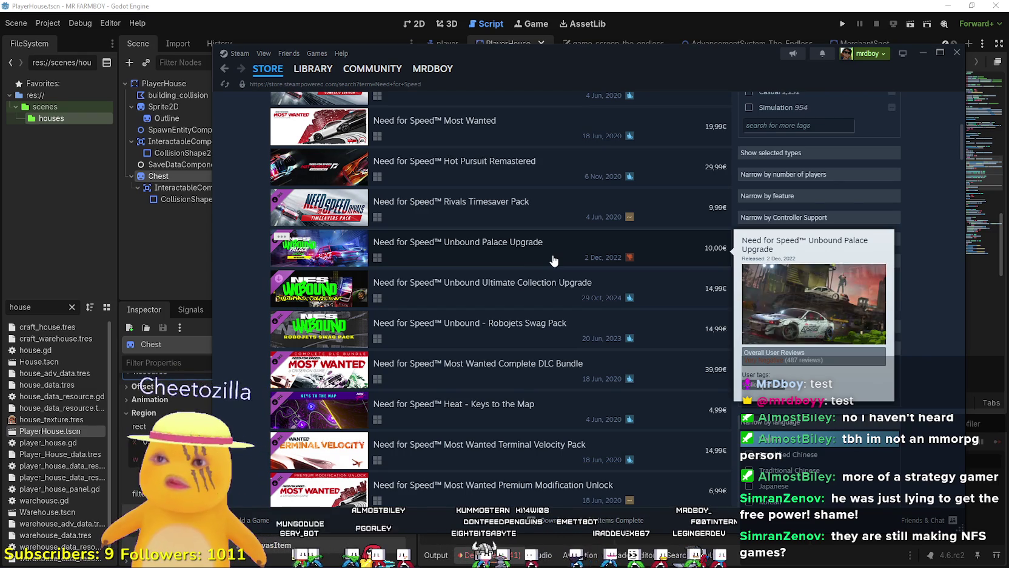
click(552, 254)
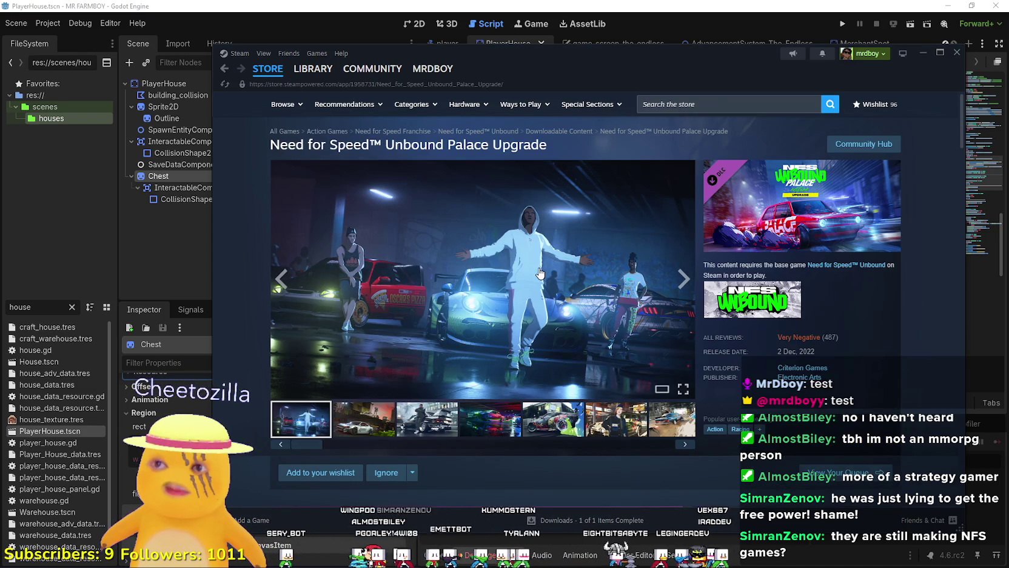
click(416, 418)
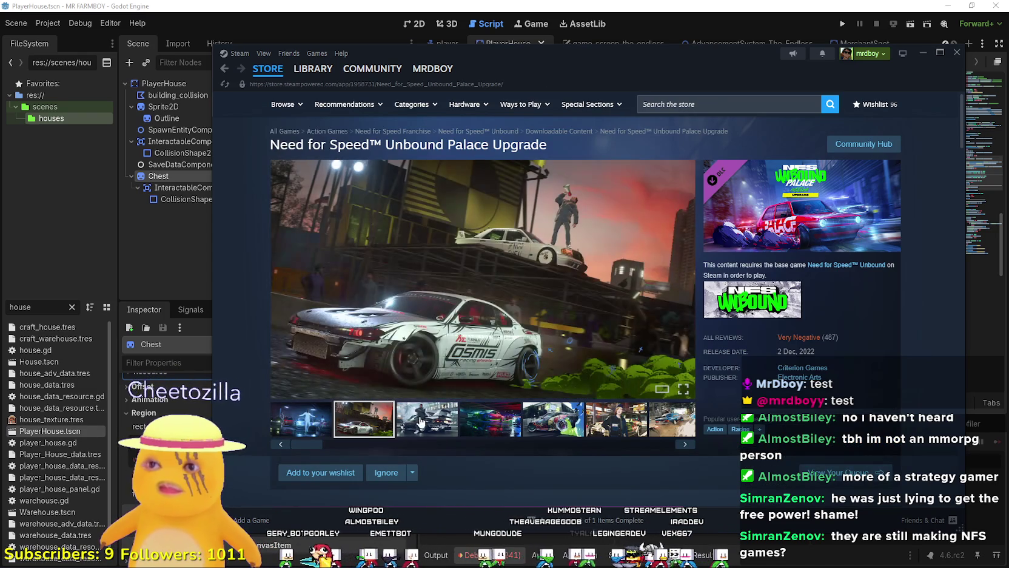
Go to the base game Need for Speed™ Unbound page via the breadcrumb
scroll(544, 418, down, 1)
scroll(778, 358, up, 1)
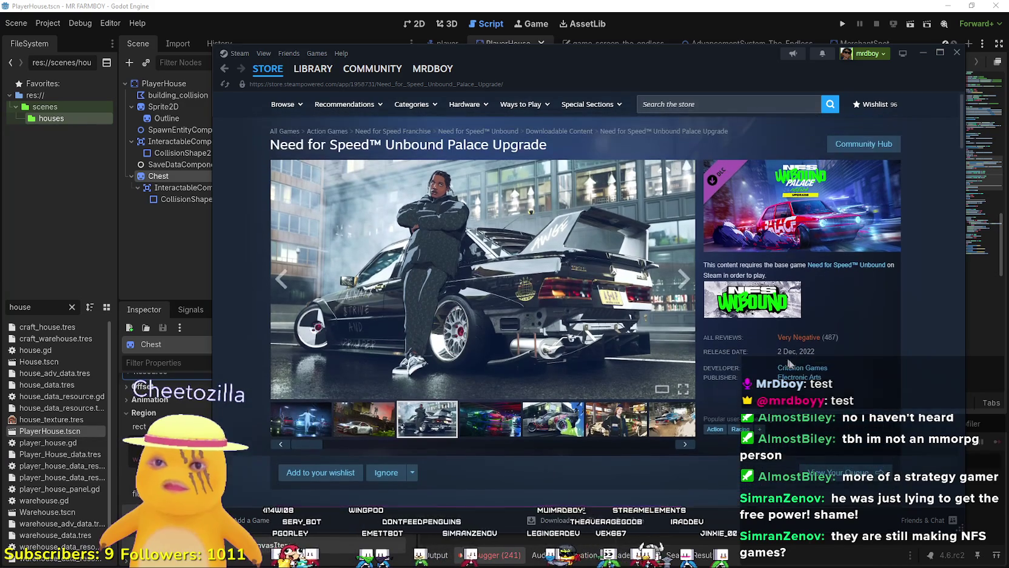
click(505, 137)
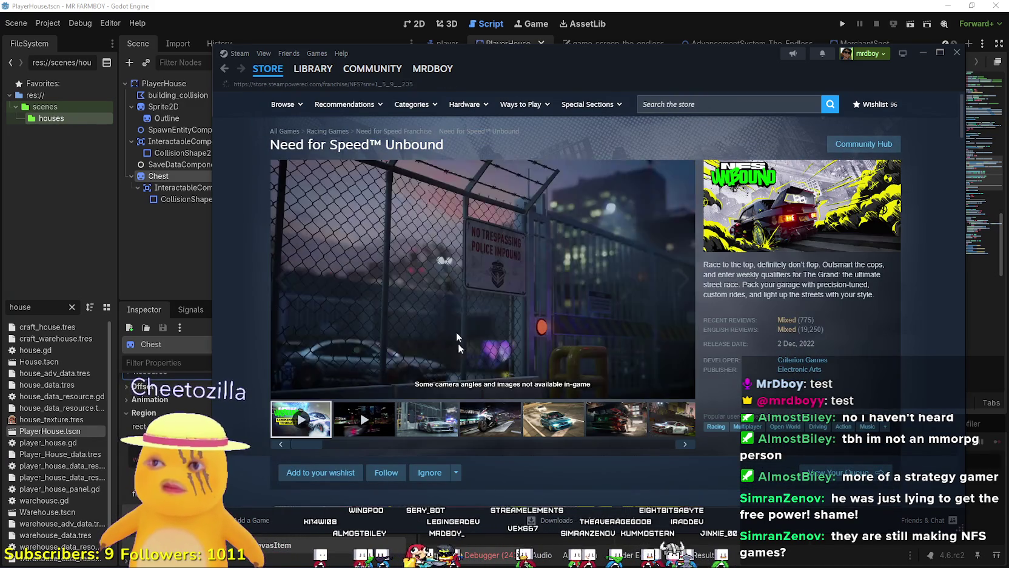
Browse the Need for Speed franchise page's New Releases and open Need for Speed™ Unbound
click(418, 131)
scroll(464, 405, down, 10)
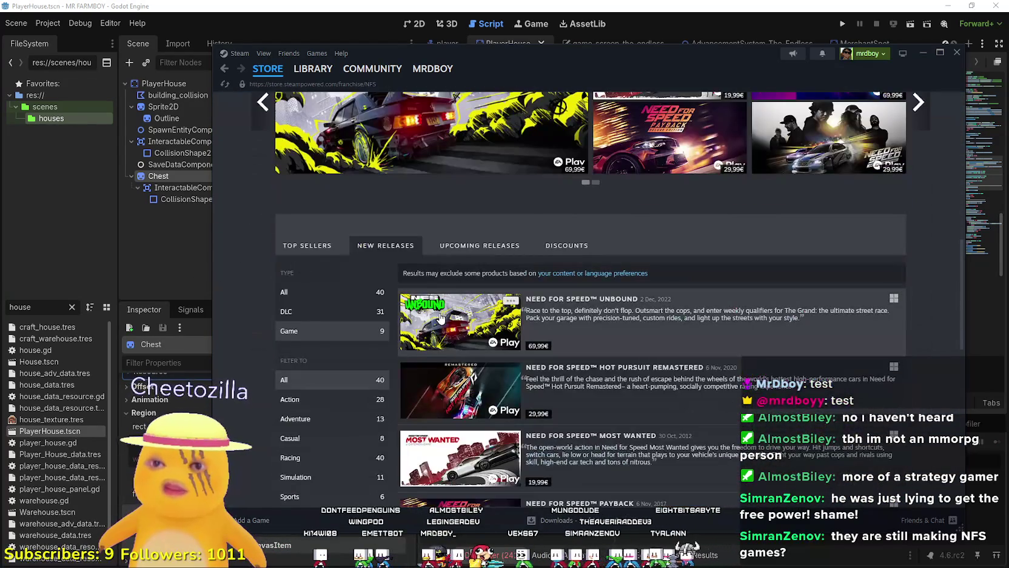
mouse_move(440, 316)
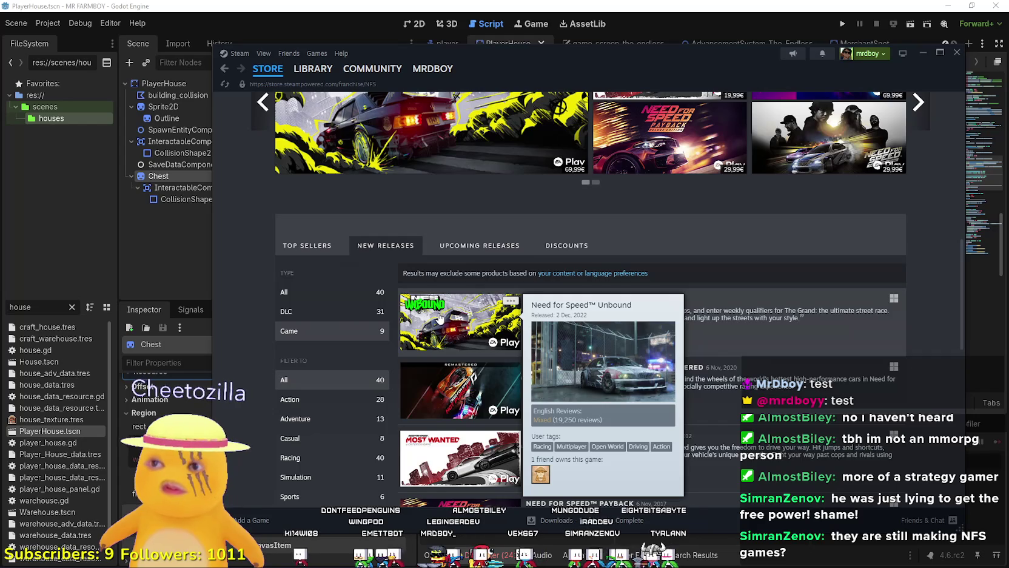
scroll(440, 316, down, 3)
scroll(678, 278, up, 2)
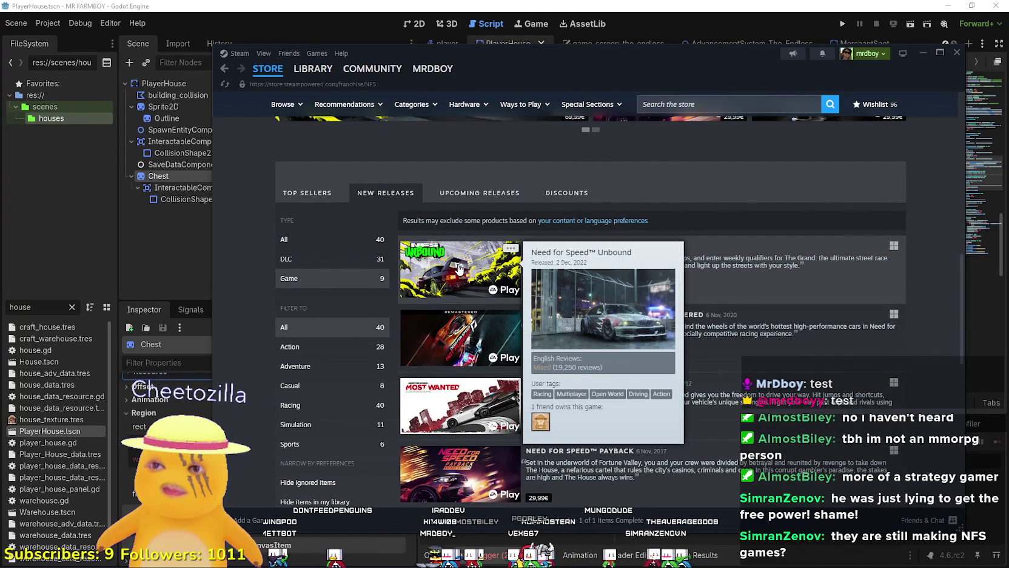
mouse_move(450, 274)
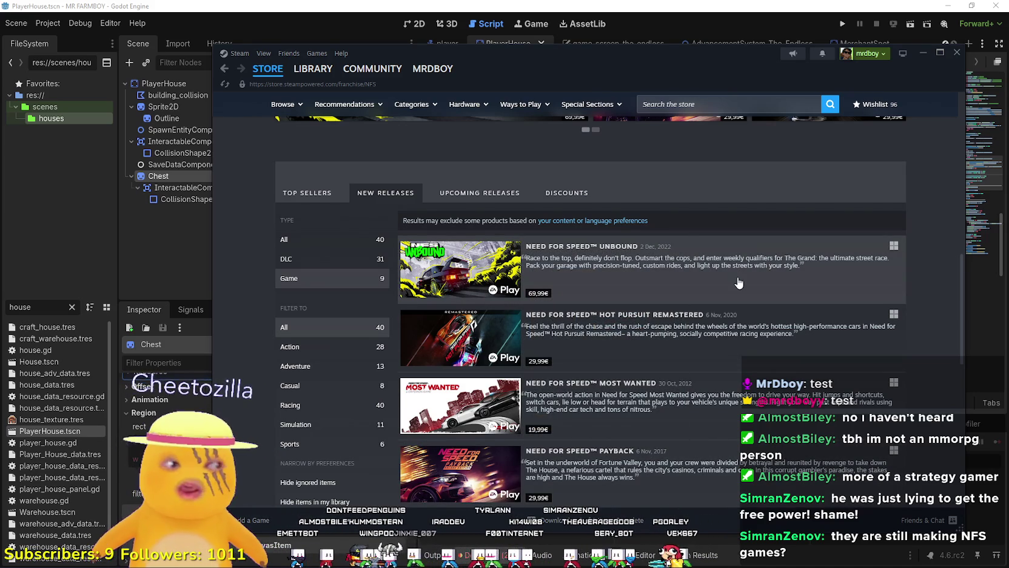
mouse_move(501, 265)
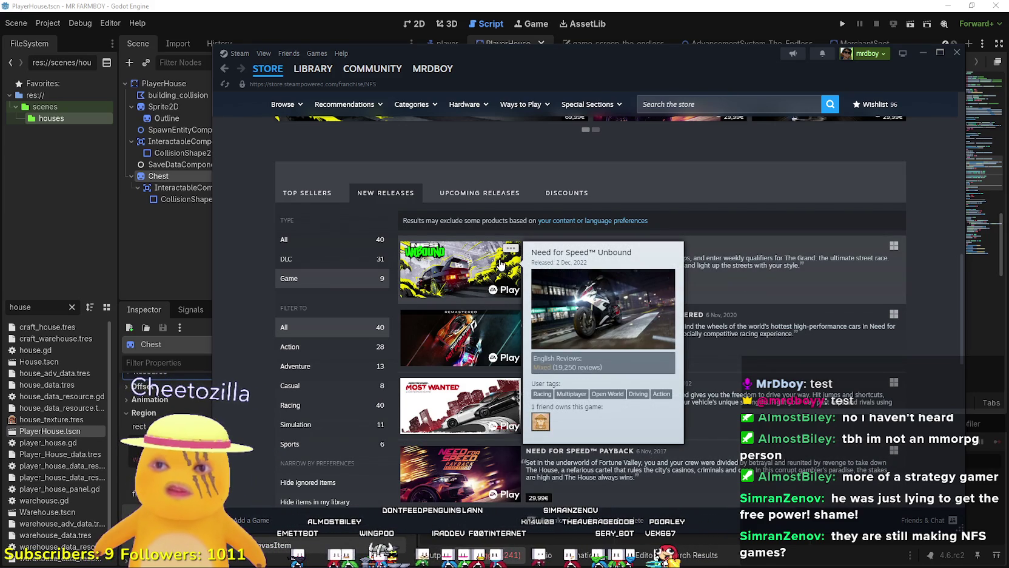
click(501, 265)
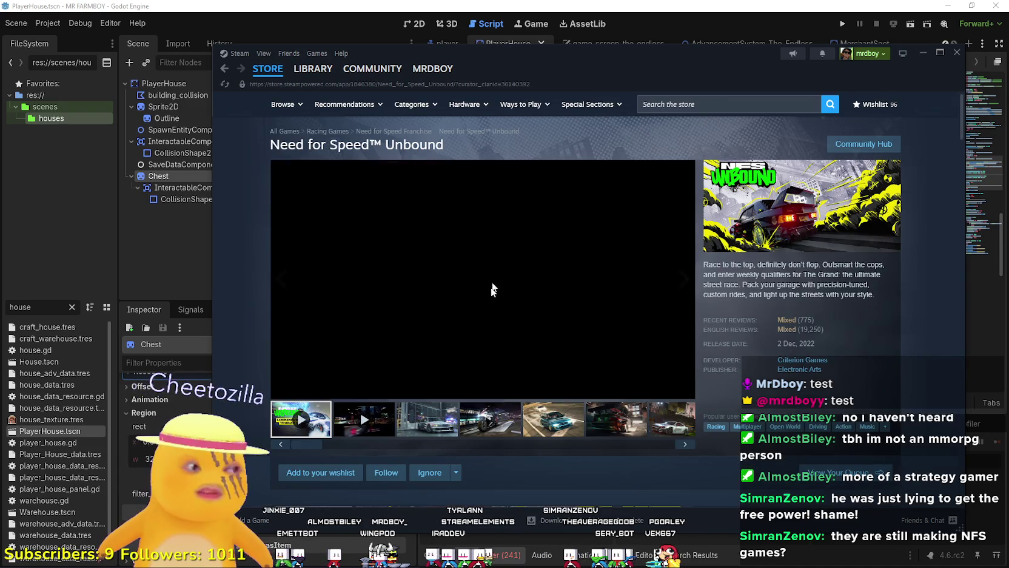
Scroll through the Need for Speed™ Unbound store page
scroll(490, 364, down, 5)
scroll(488, 365, down, 10)
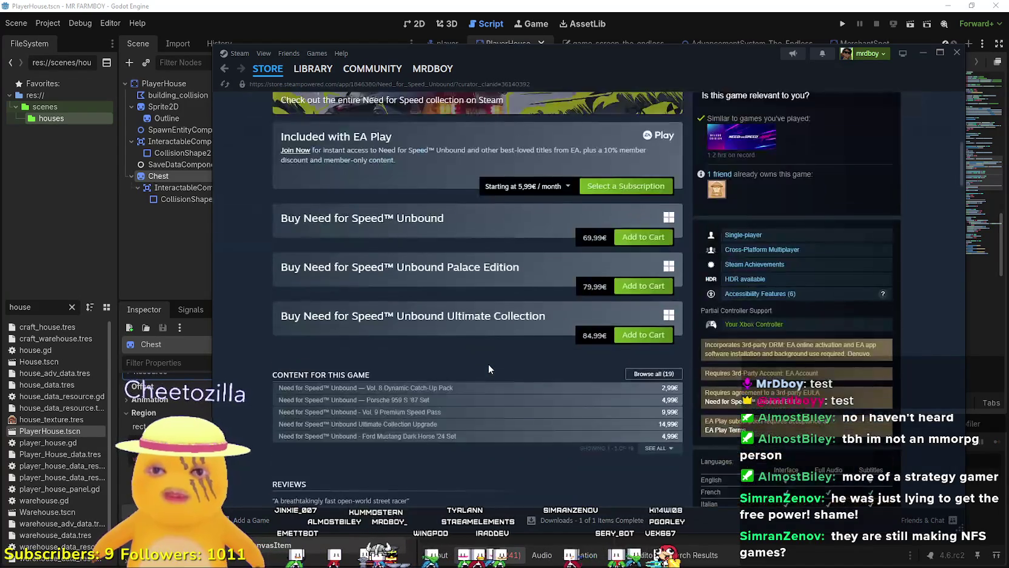
scroll(488, 364, up, 10)
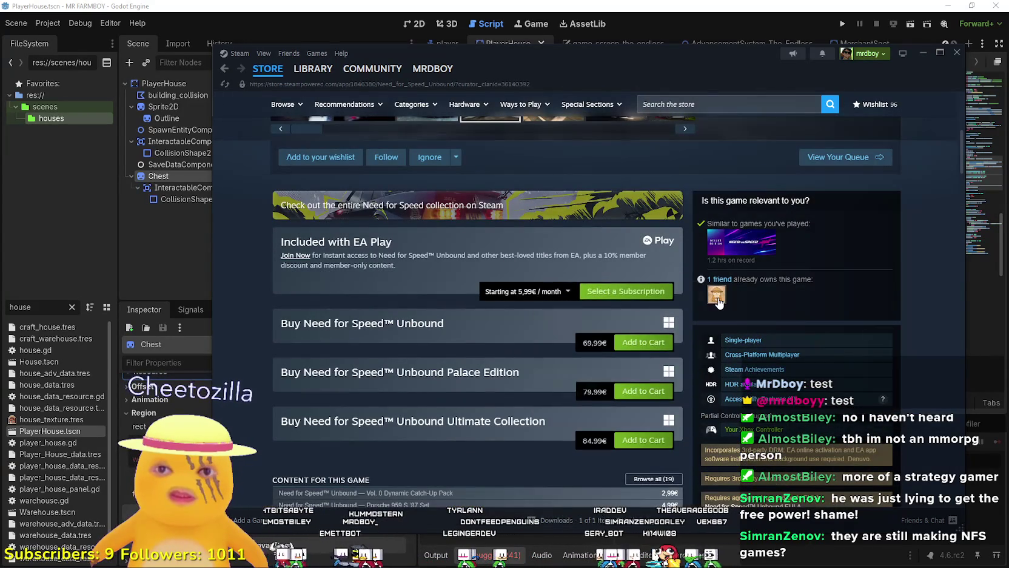
mouse_move(720, 300)
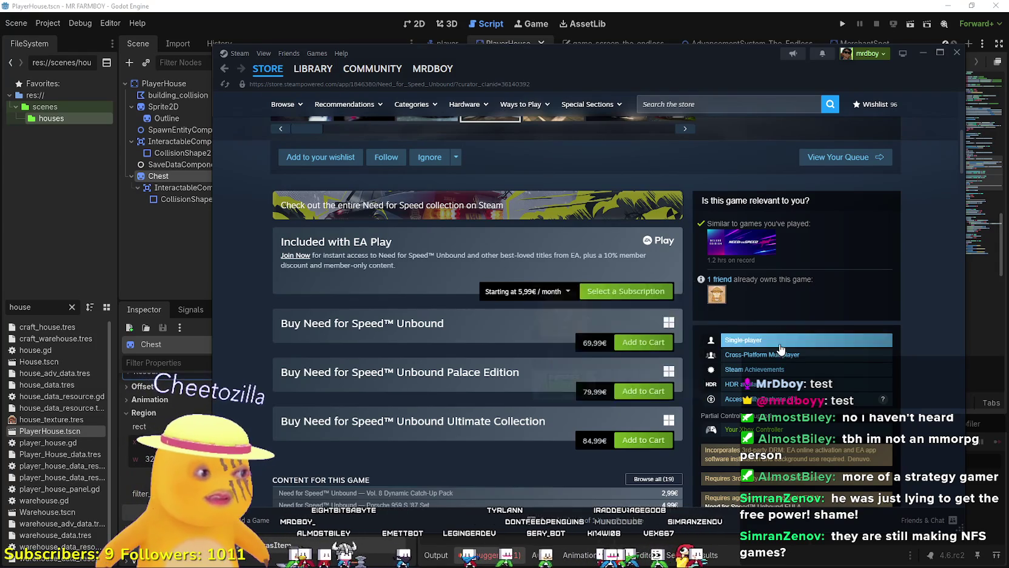
scroll(719, 304, up, 2)
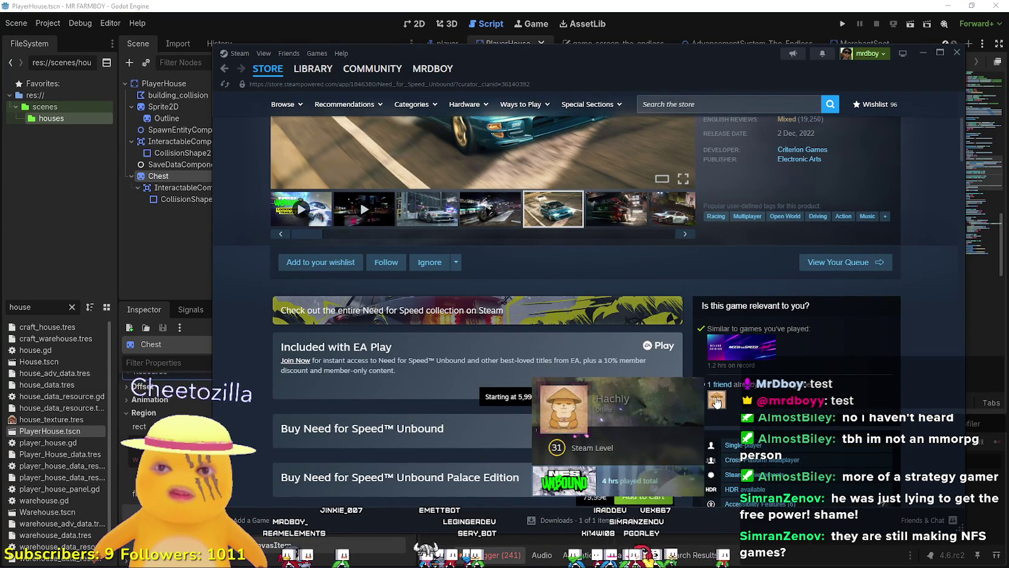
scroll(471, 324, up, 4)
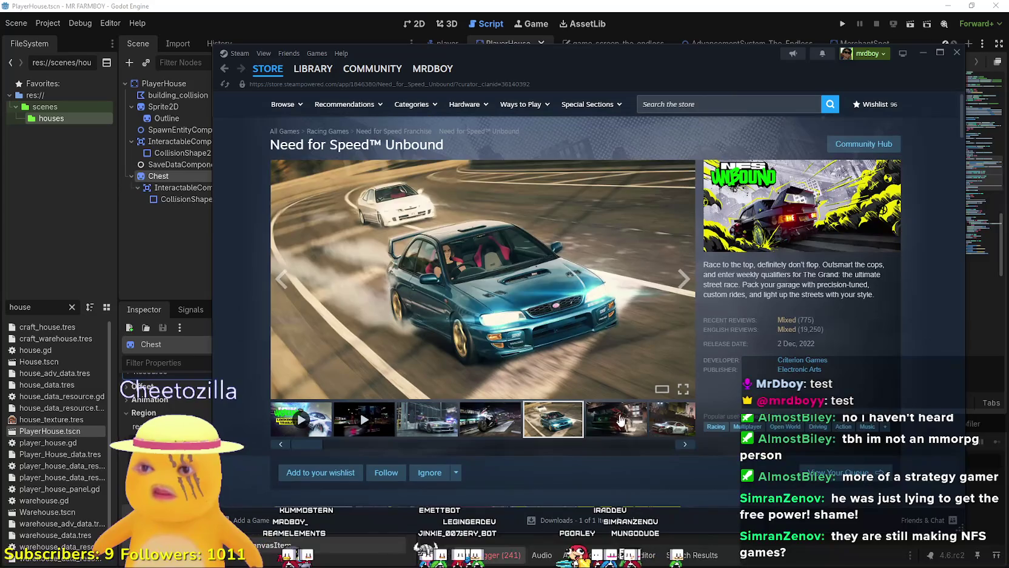
Step through screenshot thumbnails to the blue drifting car and enlarge it in the viewer
click(619, 418)
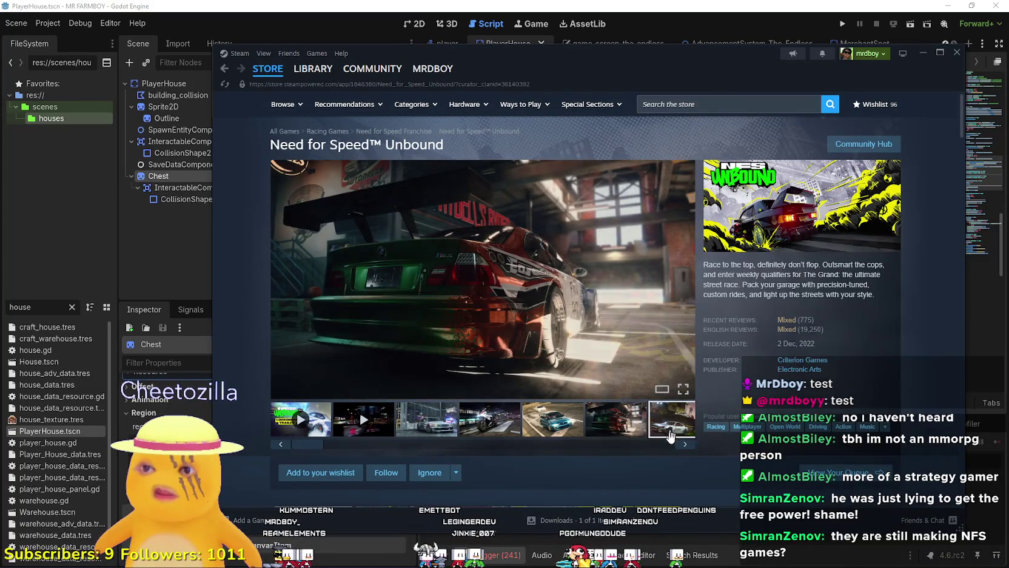
click(373, 428)
click(428, 424)
click(490, 425)
click(581, 431)
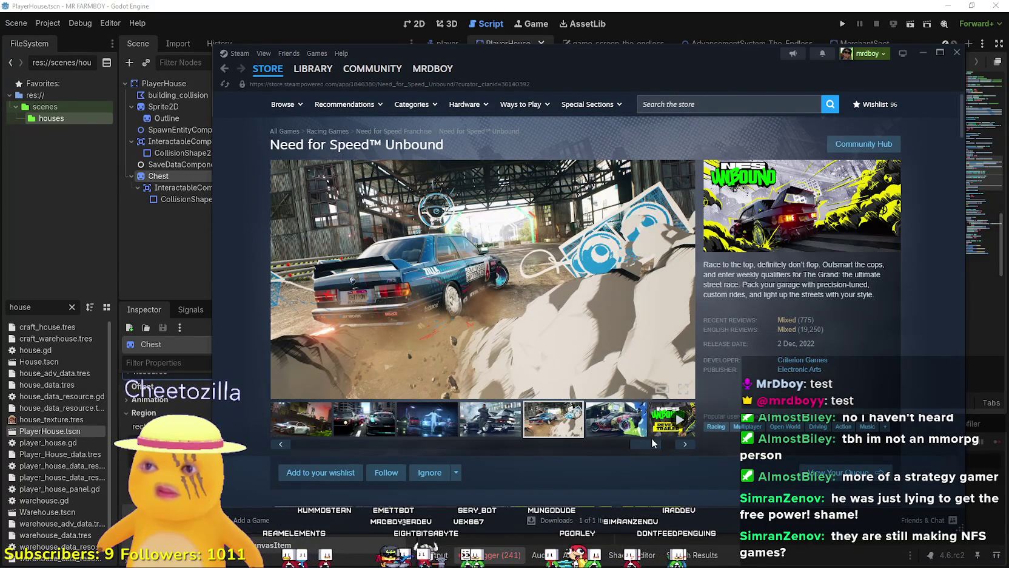
click(555, 302)
click(893, 299)
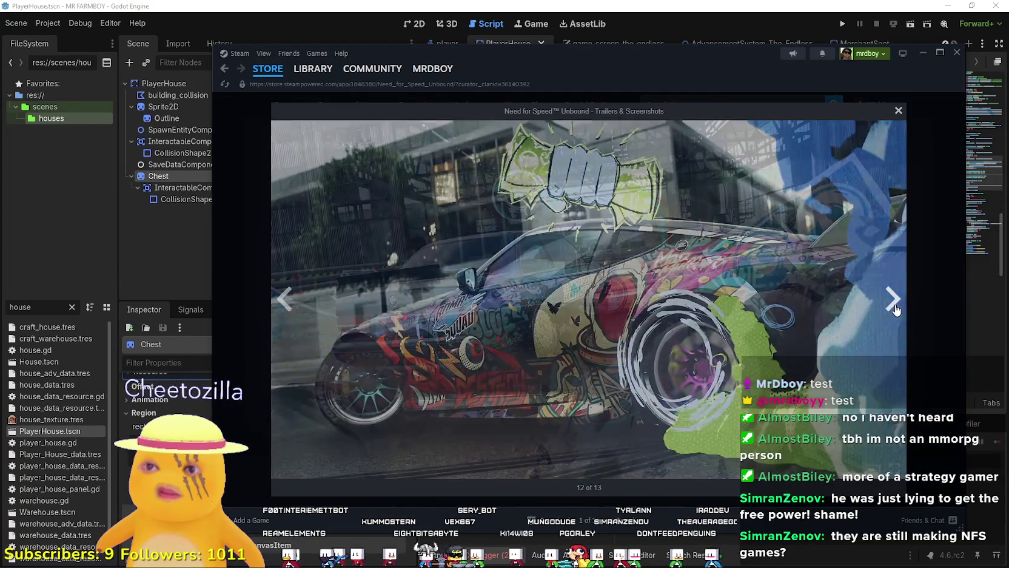
Page through the remaining Need for Speed™ Unbound screenshots in the lightbox
click(895, 304)
click(894, 303)
click(894, 303)
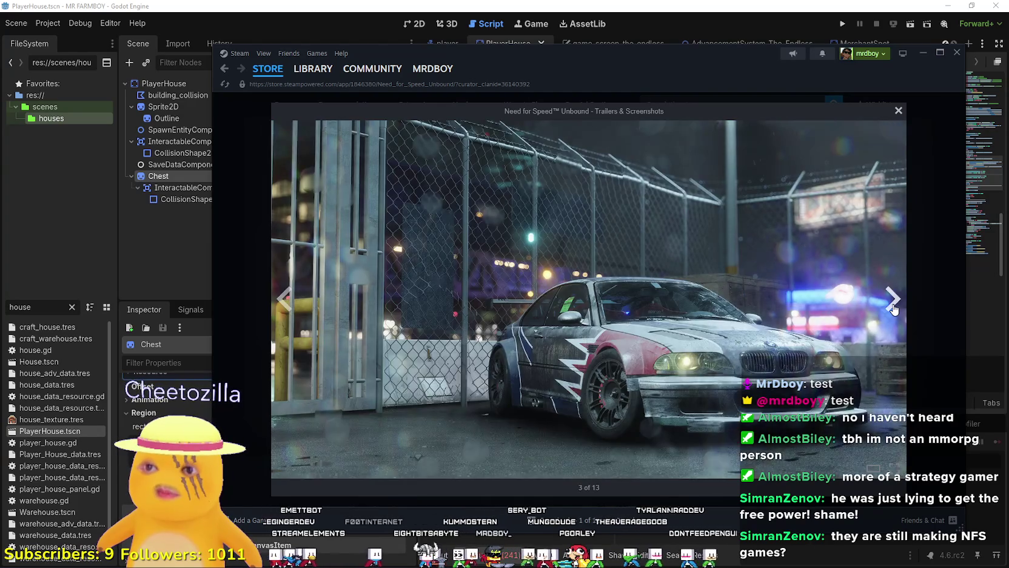
click(894, 306)
click(891, 308)
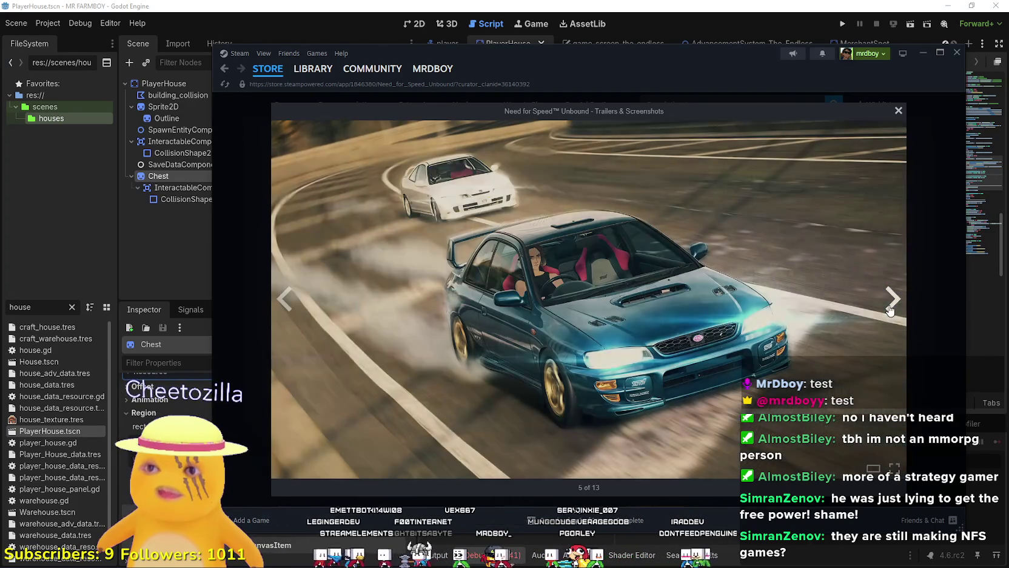
click(889, 311)
click(885, 313)
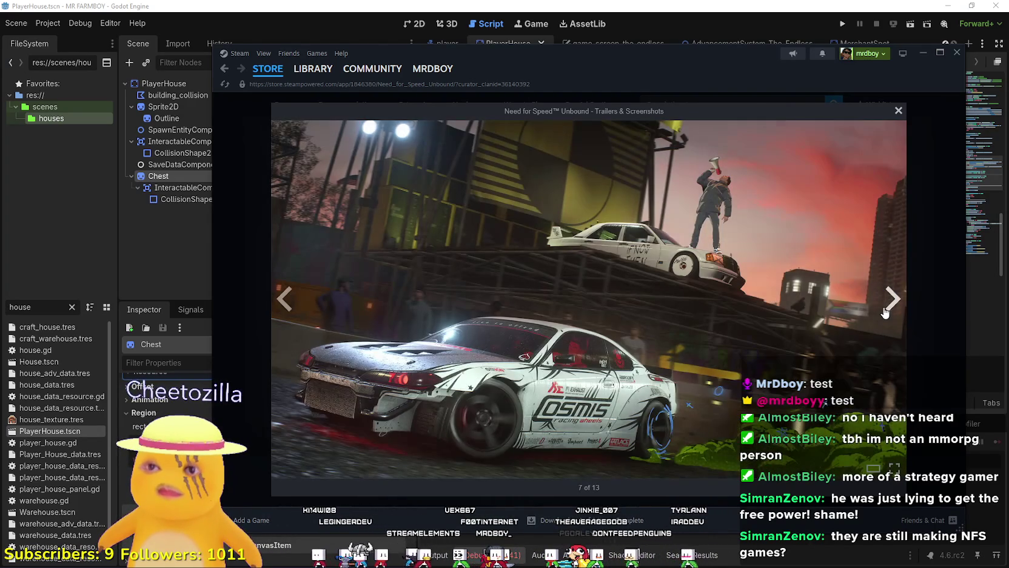
click(884, 312)
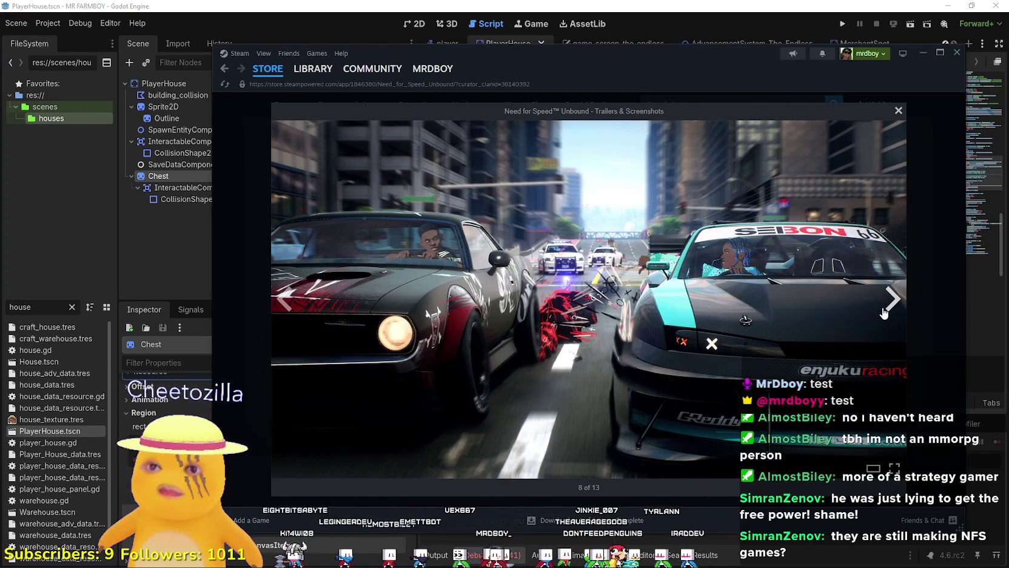
click(897, 310)
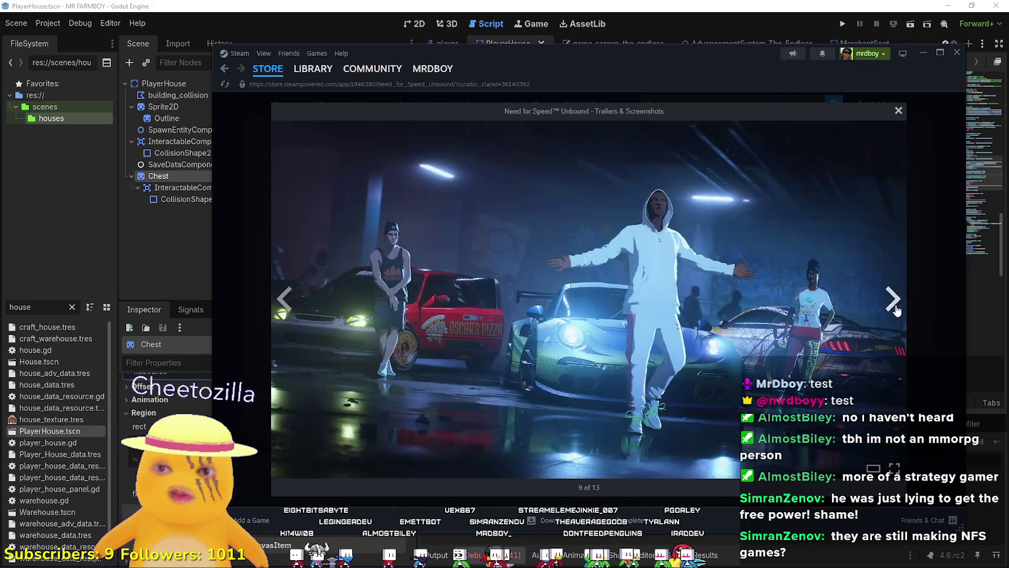
click(892, 311)
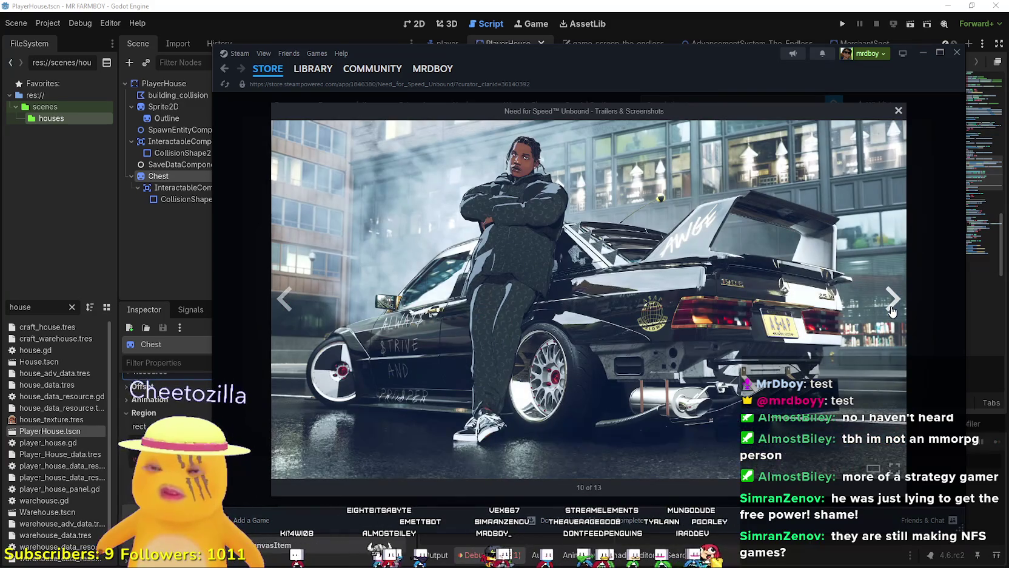
click(892, 310)
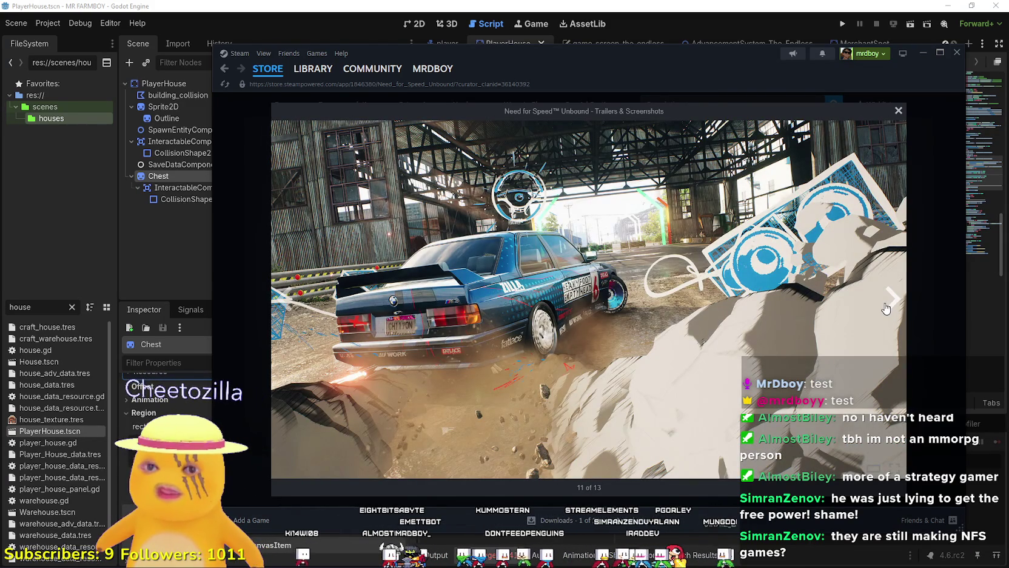
click(886, 309)
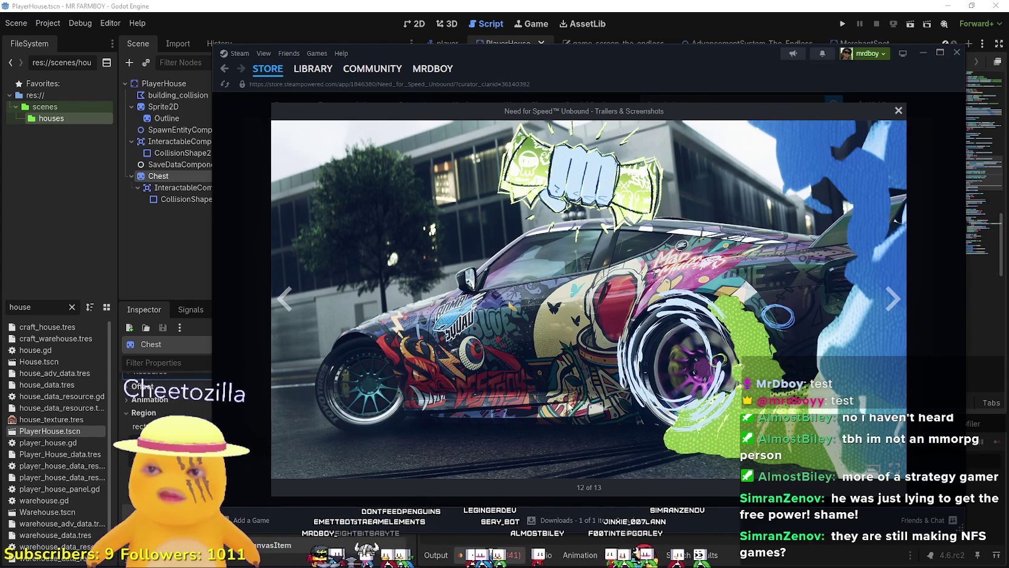
Skim the first trailer to 0:18 and 0:46, the second to 0:36, then close the viewer
click(892, 297)
click(892, 297)
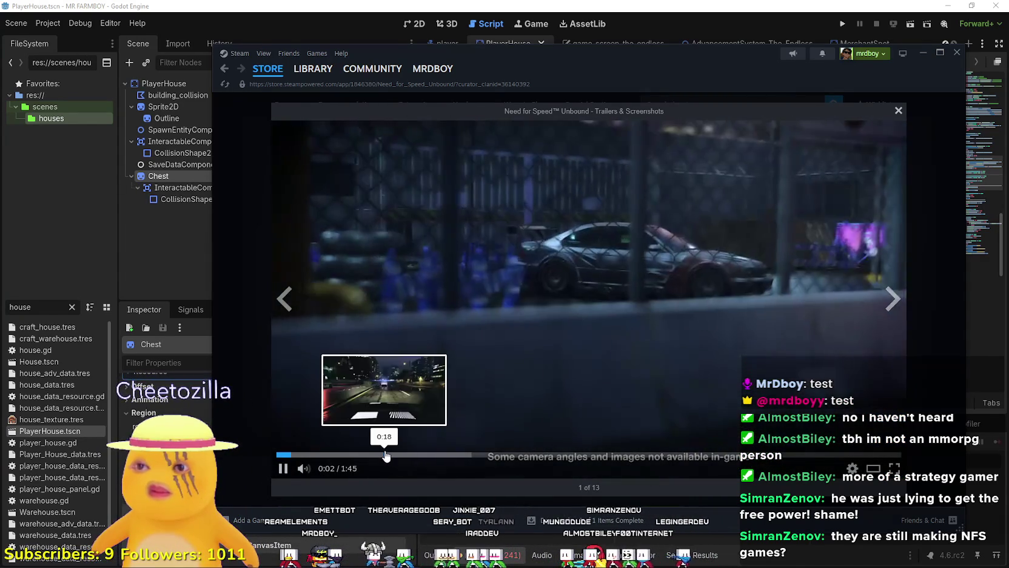
click(386, 455)
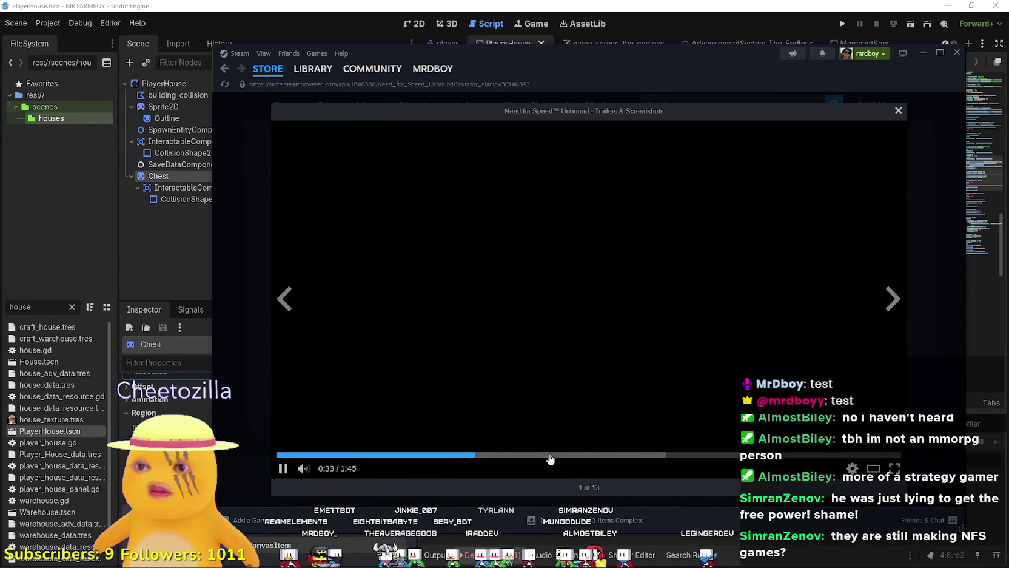
click(551, 453)
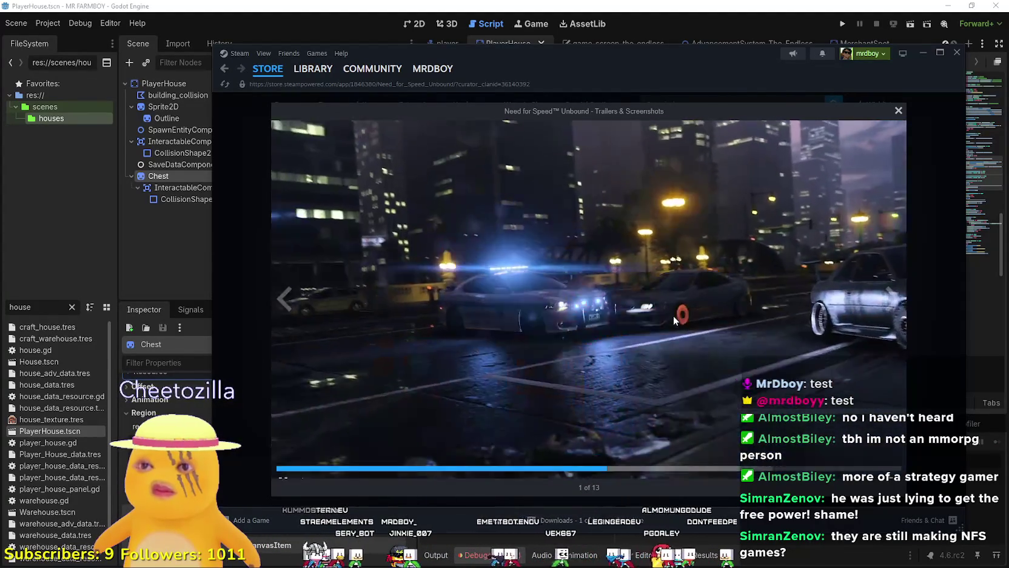
key(Right)
key(Right)
key(Right)
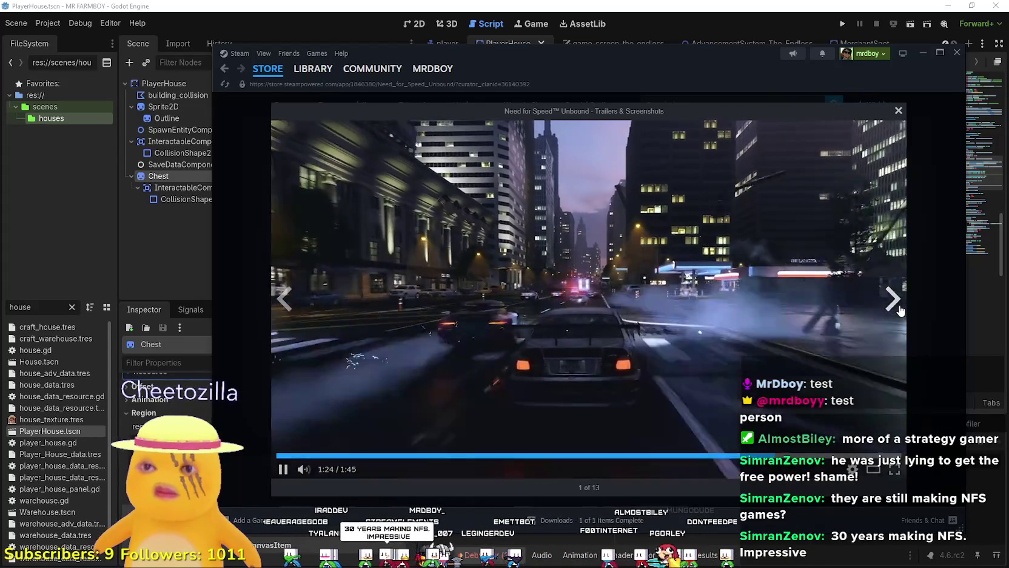
click(899, 309)
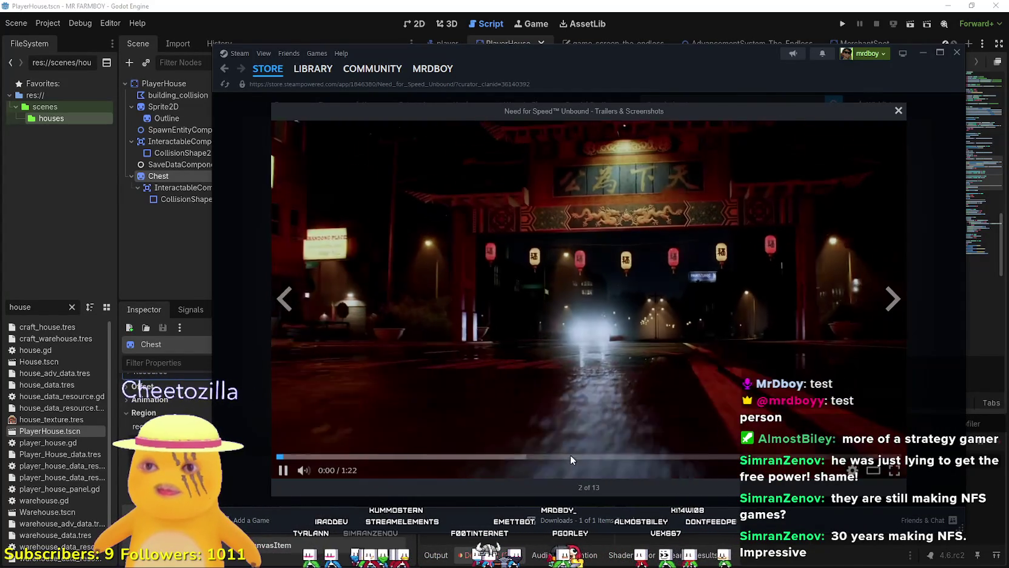
click(551, 454)
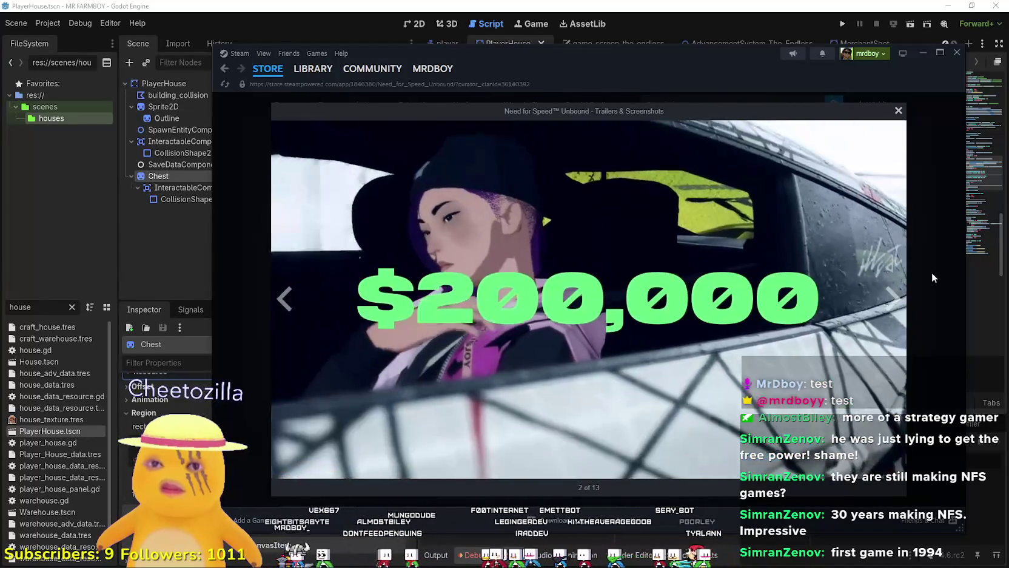
click(932, 272)
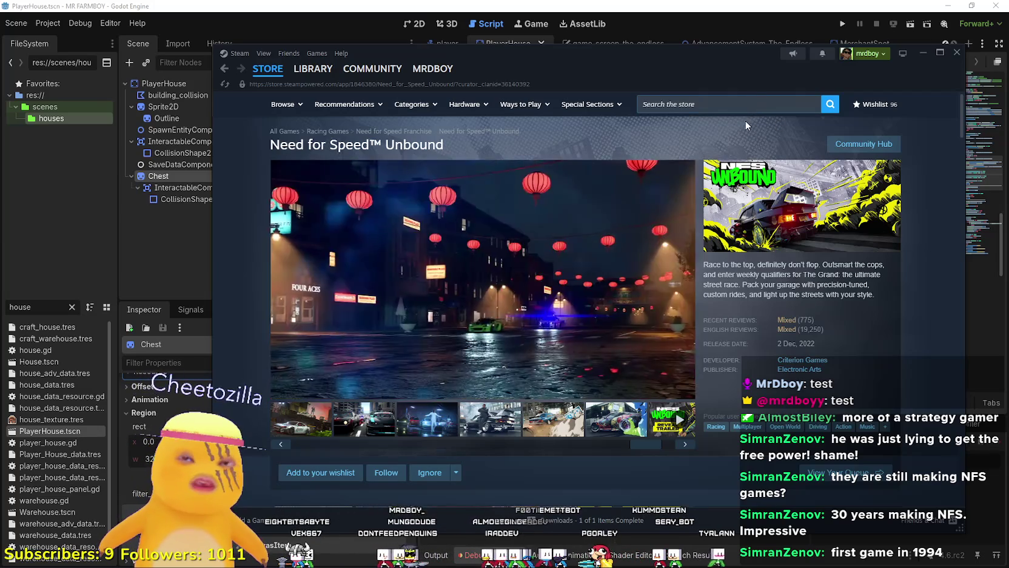
Find Age of Mythology: Retold in the Steam store and browse its screenshots
click(764, 104)
text(Age of mytho)
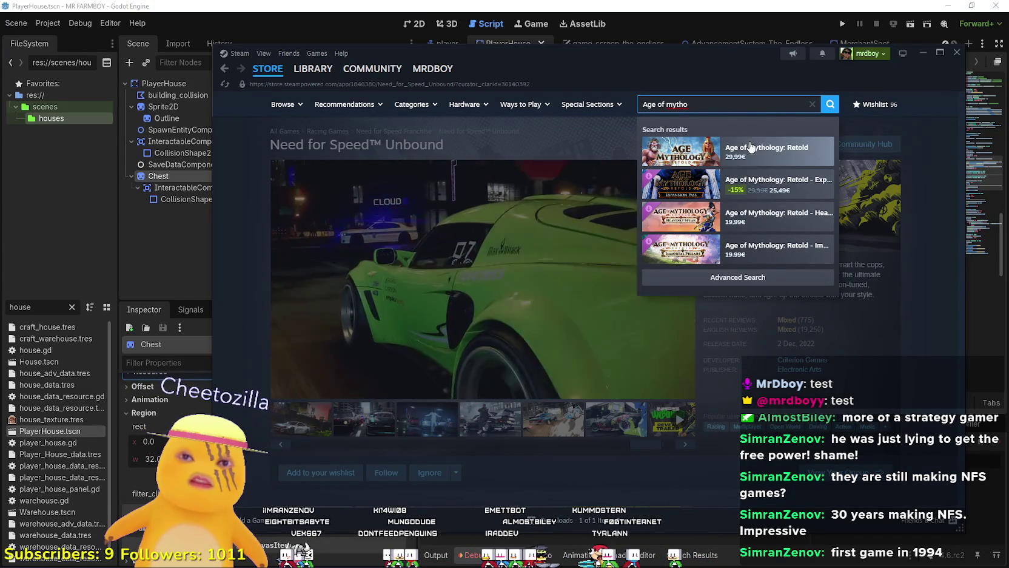
click(768, 152)
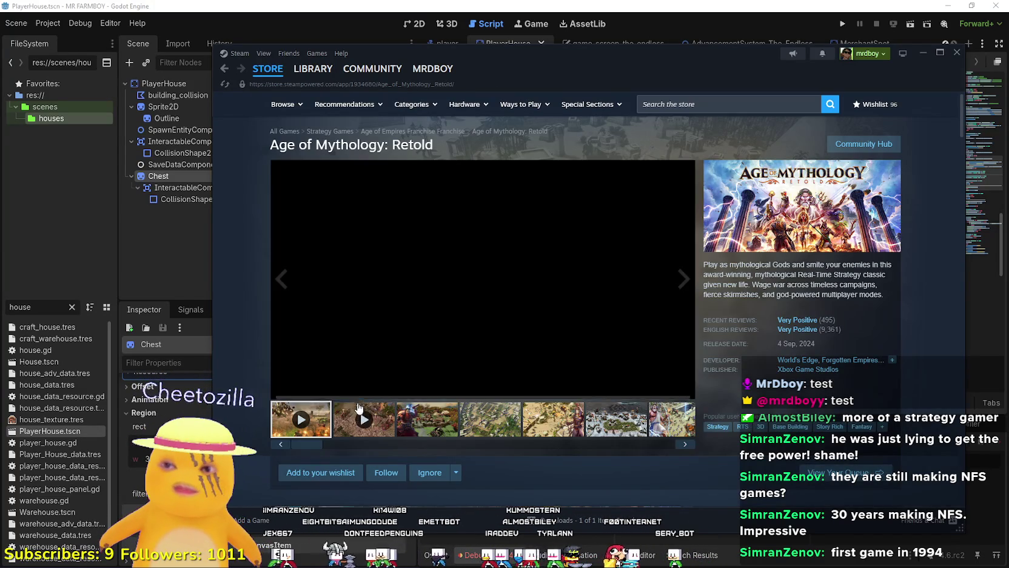
click(617, 321)
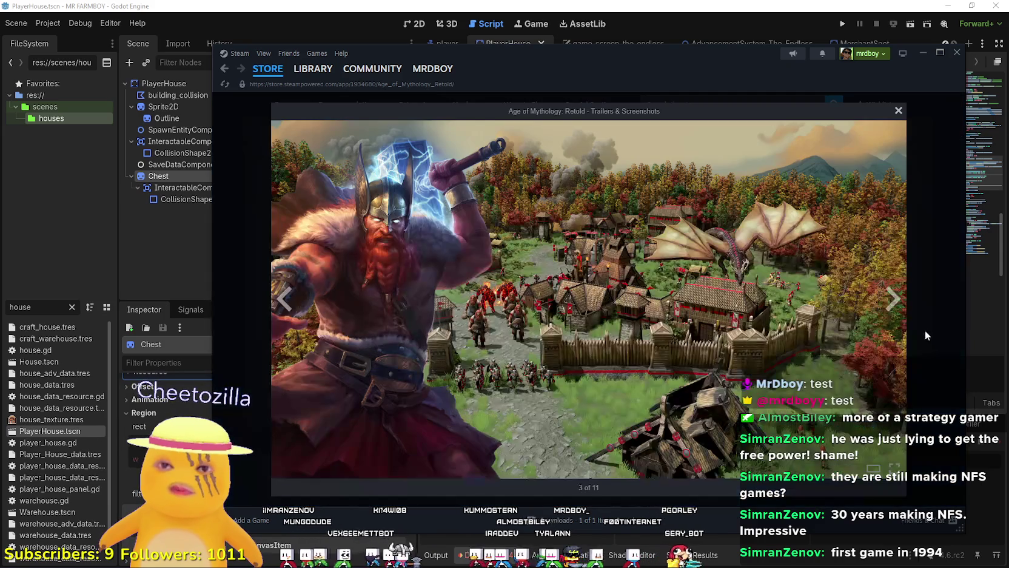
double_click(892, 300)
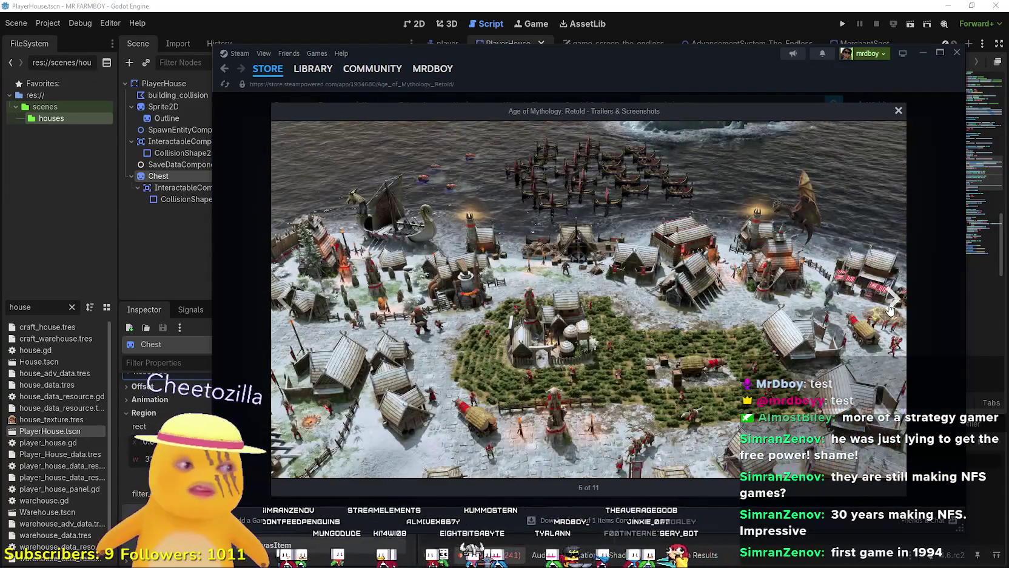
click(890, 309)
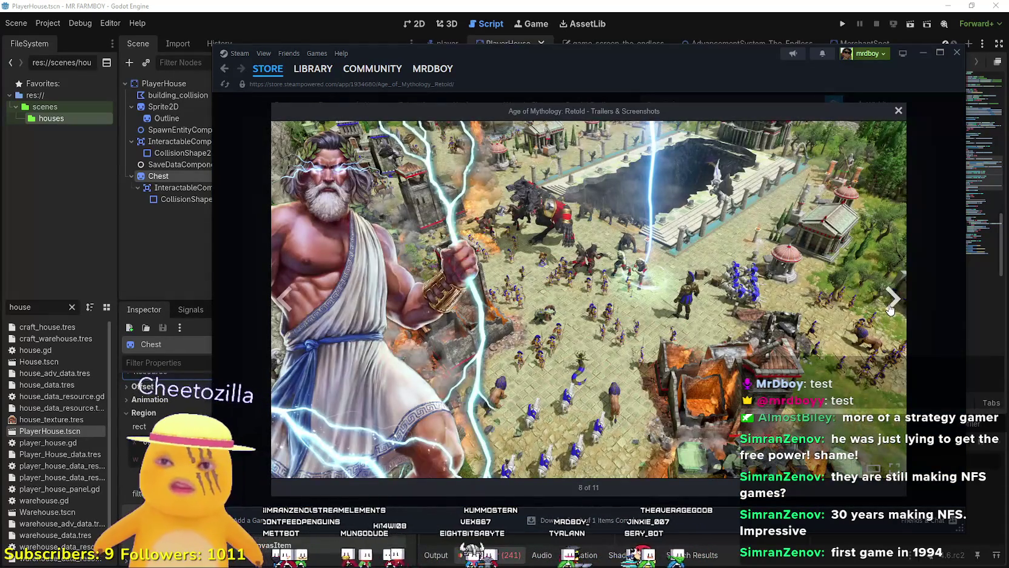
key(Escape)
scroll(858, 333, down, 5)
scroll(858, 333, up, 5)
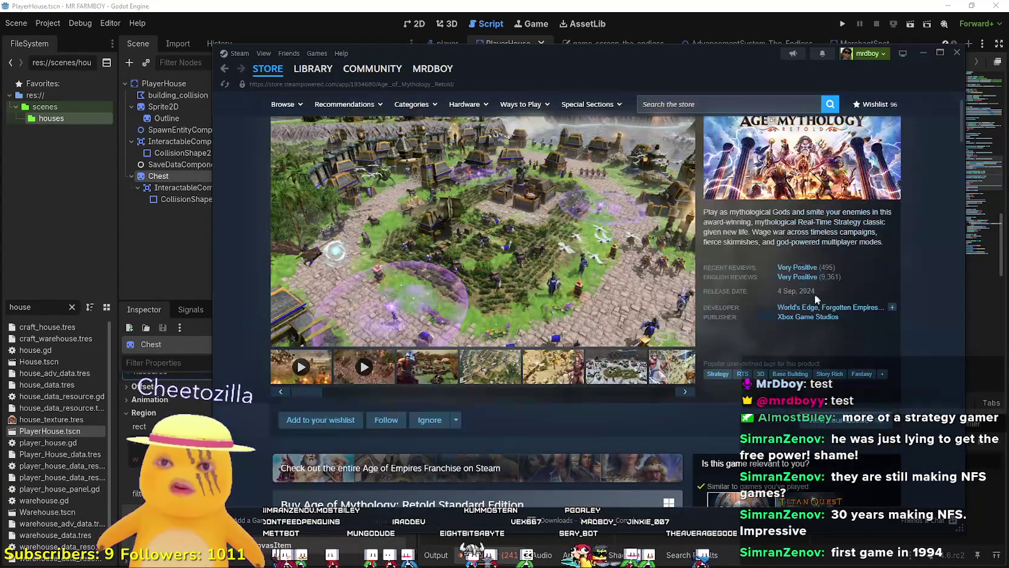
scroll(800, 312, up, 1)
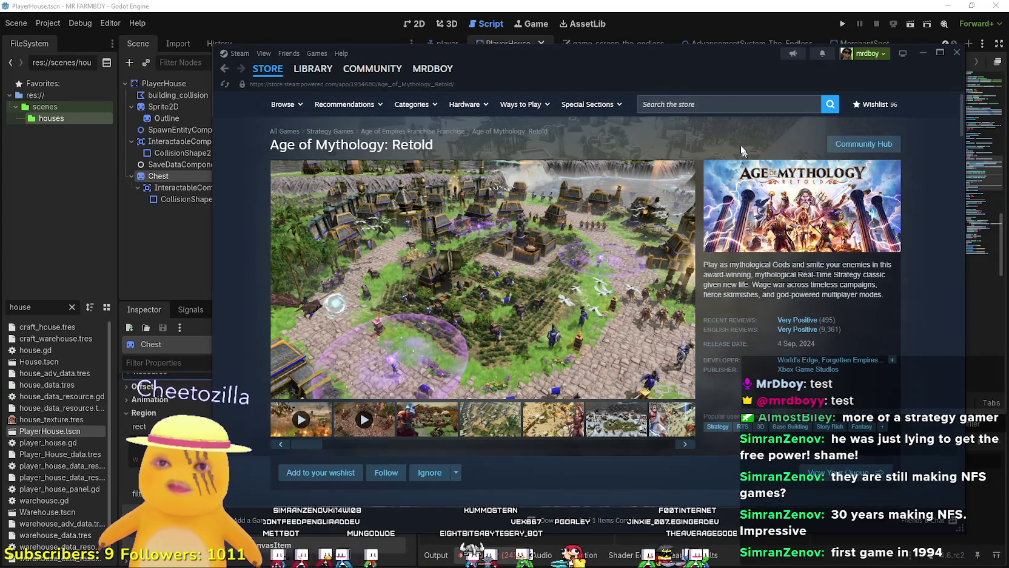
Search the store for 'mythology', then switch to Brave and start a blank new tab
click(700, 100)
text(mythology)
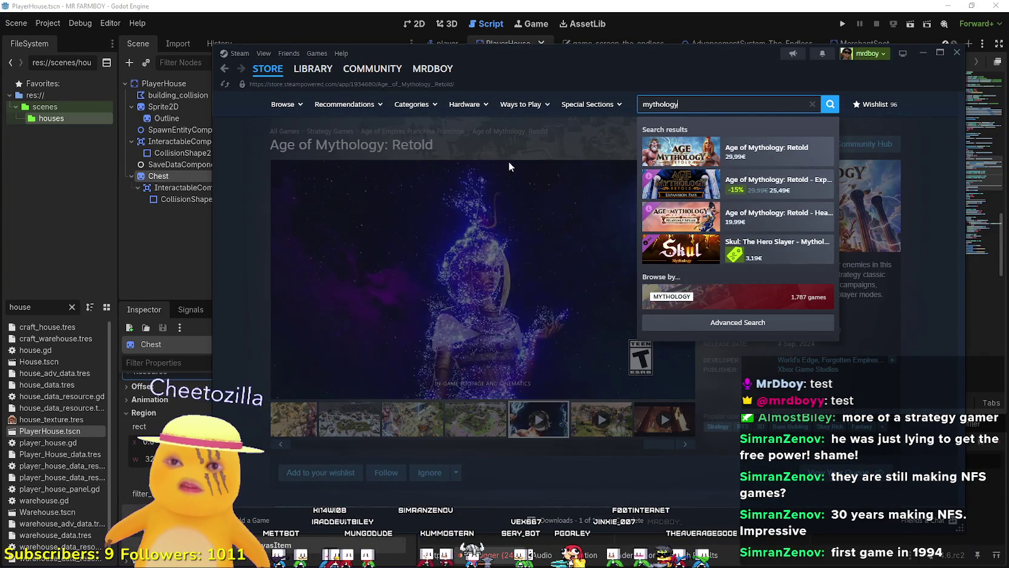
click(898, 360)
scroll(893, 341, down, 1)
scroll(893, 341, down, 4)
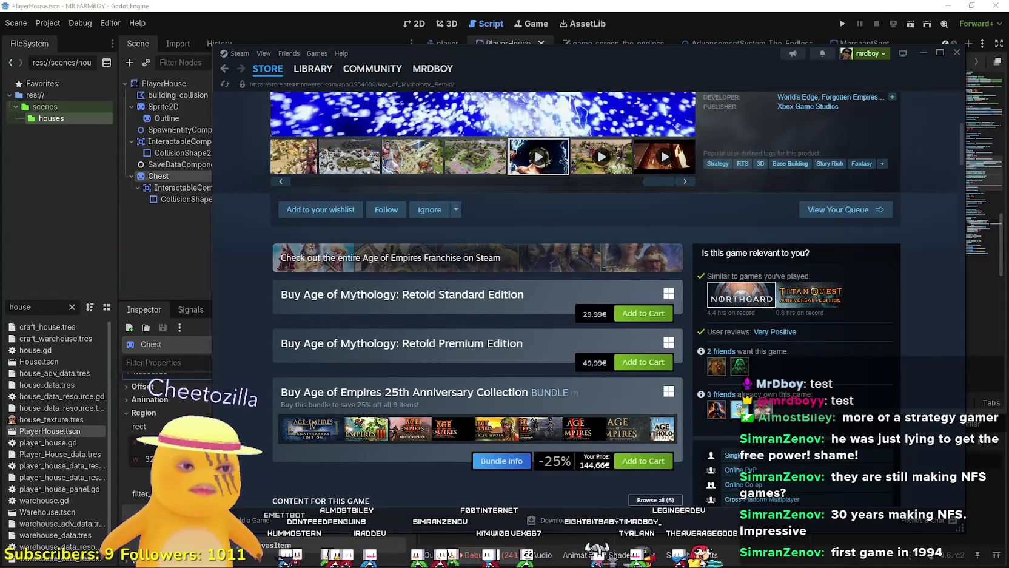
key(alt+Tab)
click(907, 12)
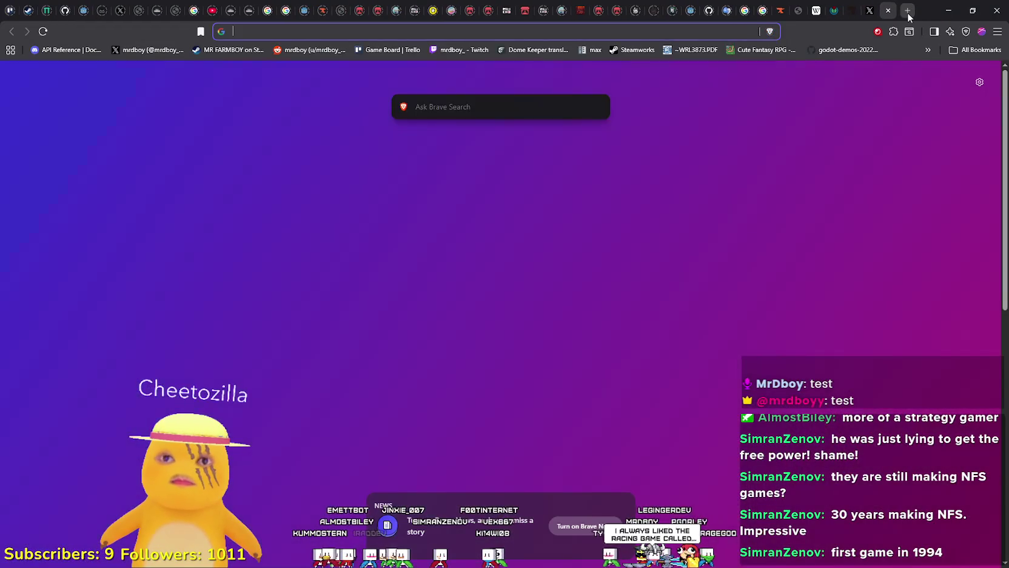
Search Google for 'Age of mythology' and show the image results
text(Age of mythology)
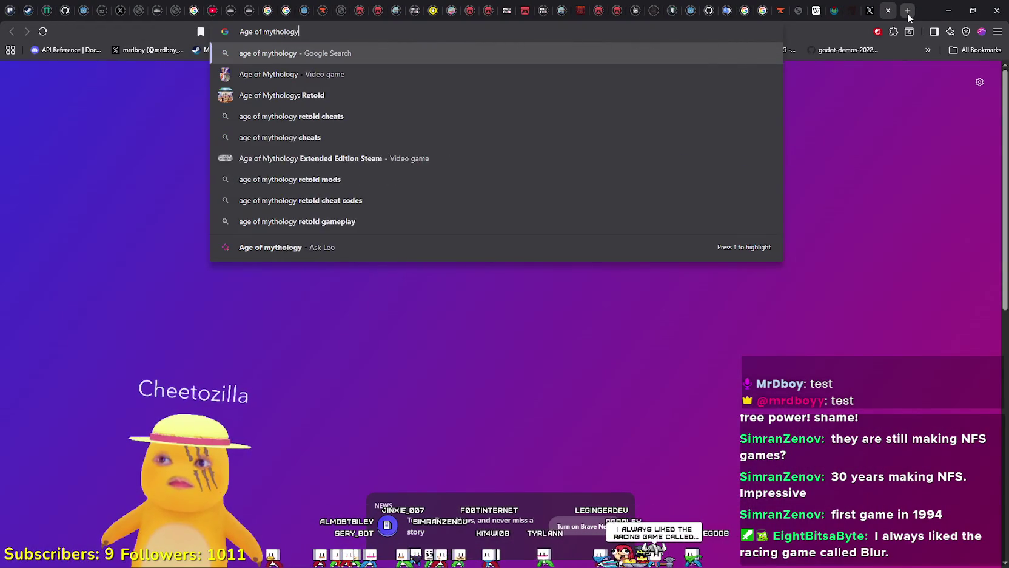
key(Return)
click(201, 119)
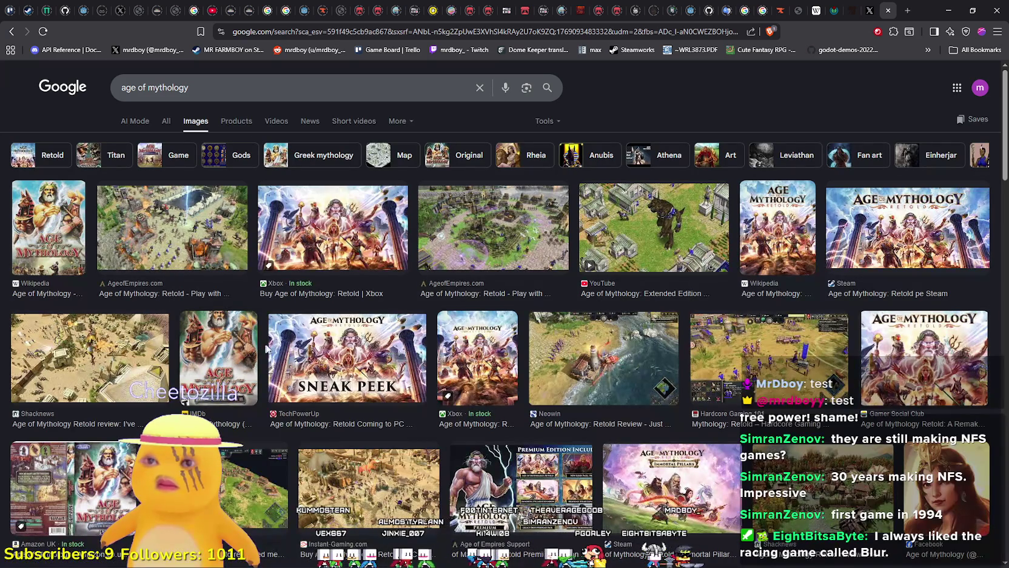
Preview Age of Mythology gameplay screenshots, including TheGamer's Greek city image
click(657, 226)
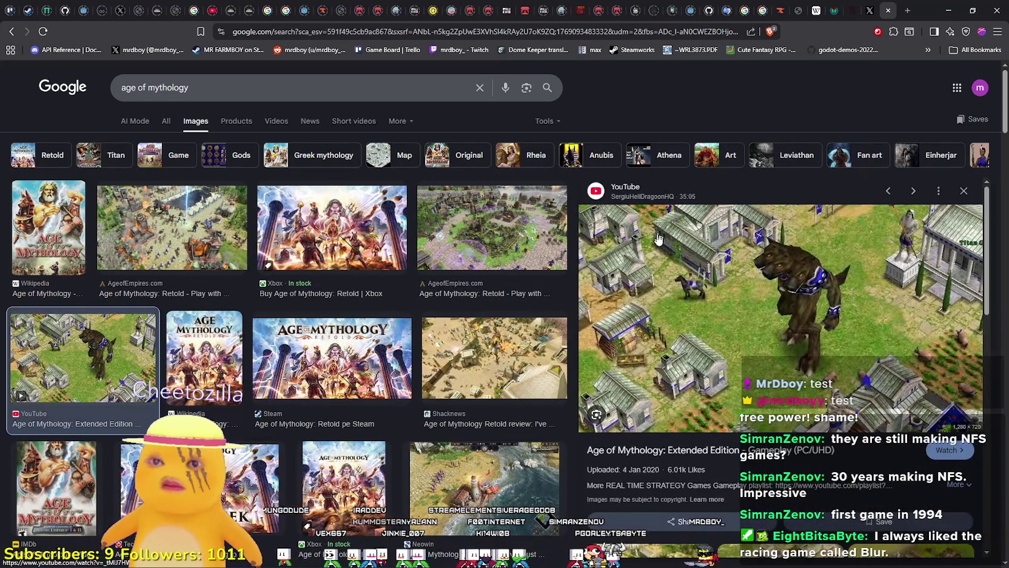
scroll(760, 406, down, 4)
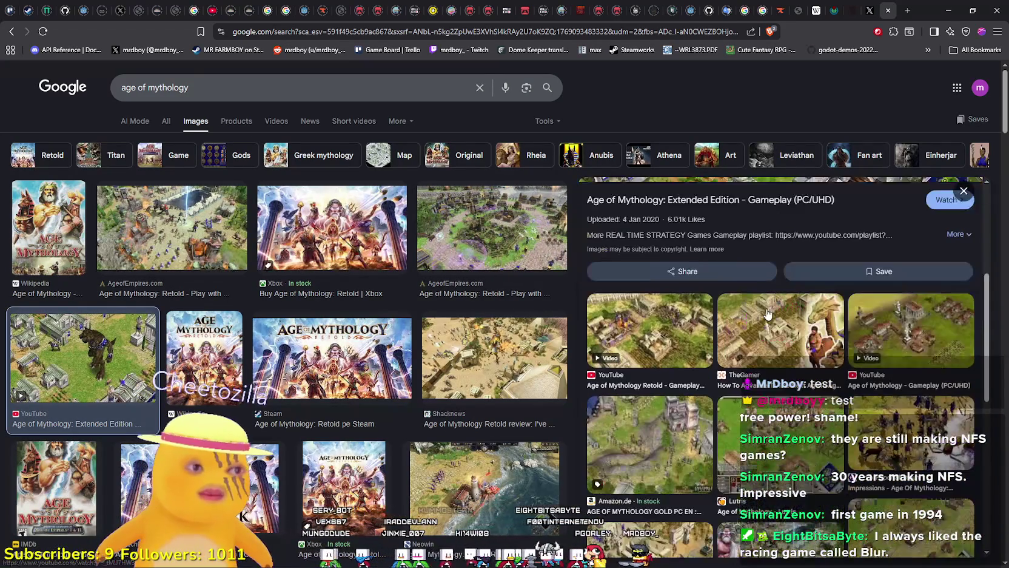
click(790, 324)
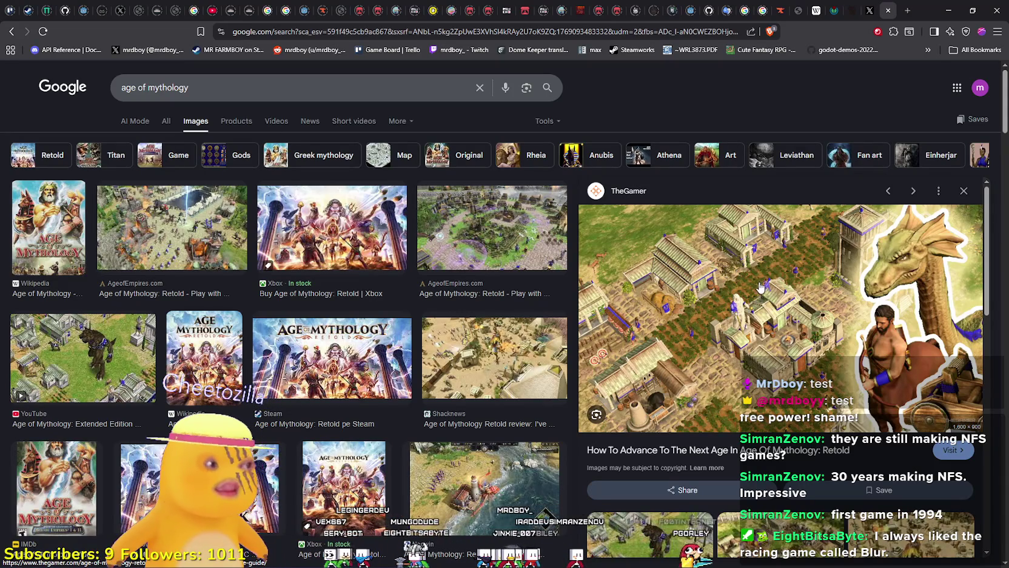
scroll(761, 279, down, 8)
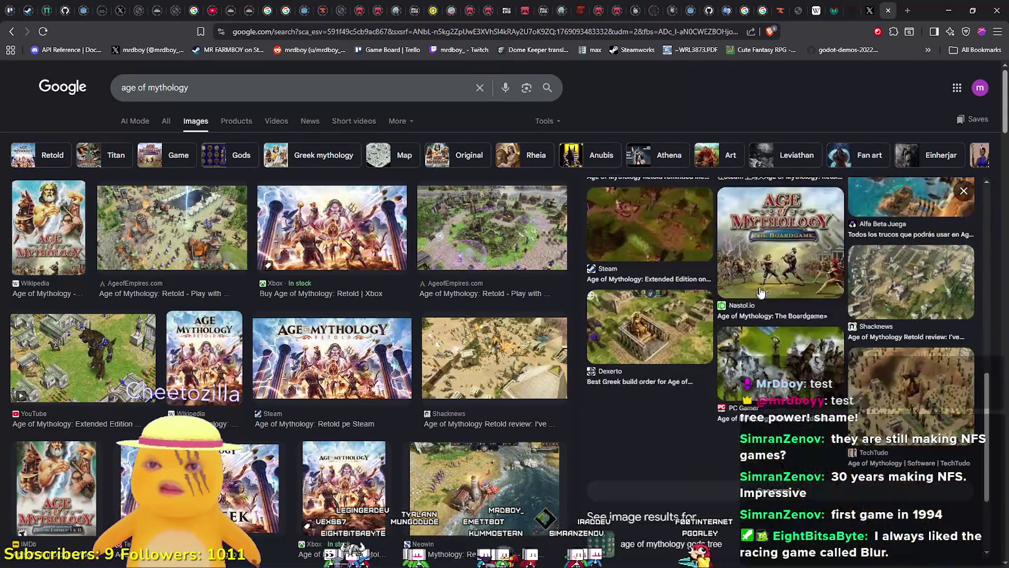
scroll(492, 378, down, 5)
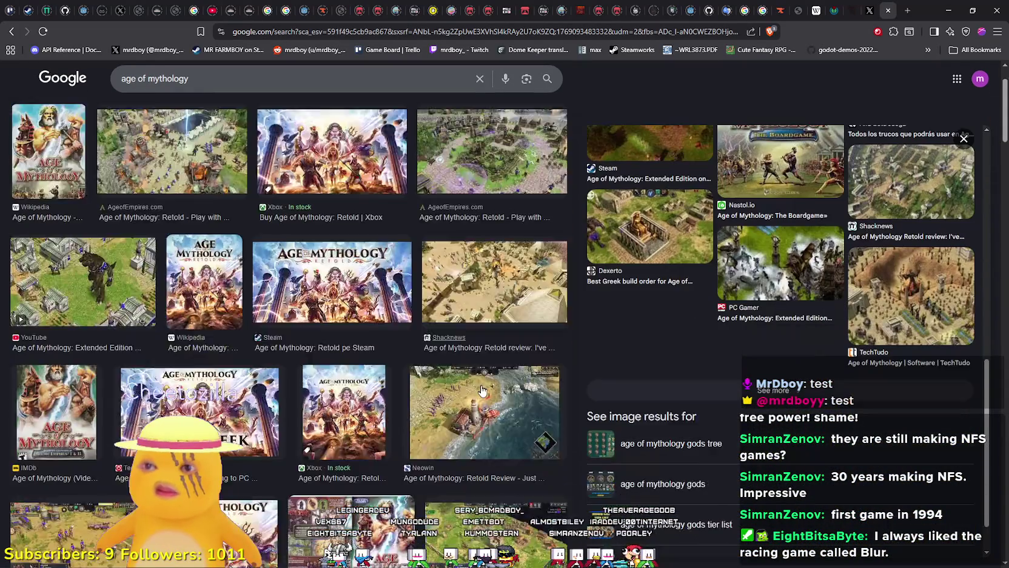
scroll(595, 374, up, 8)
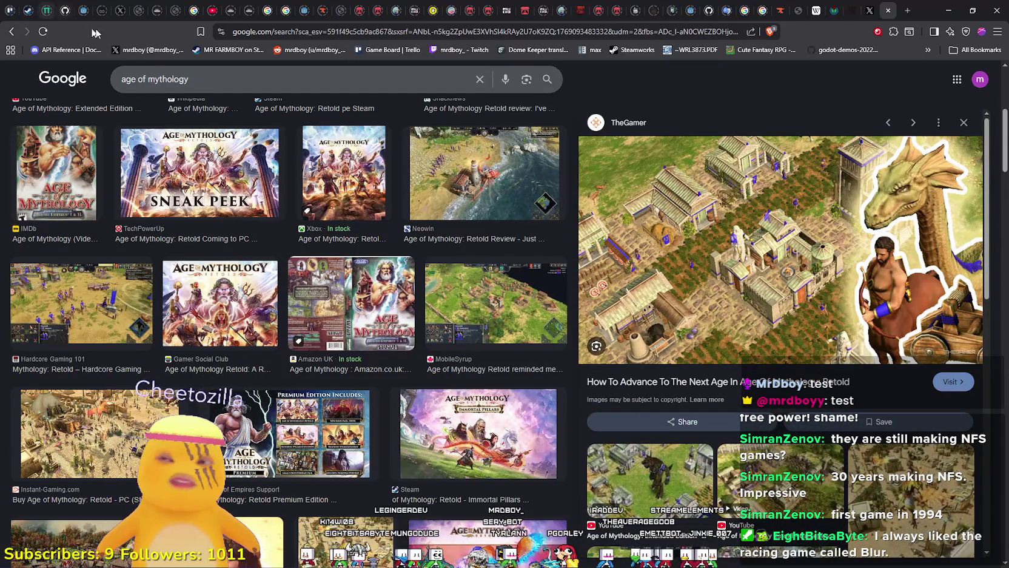
drag(232, 86, 12, 30)
Search images for 'lordo f the rings rts', then for 'battle for middle earth'
text(lord)
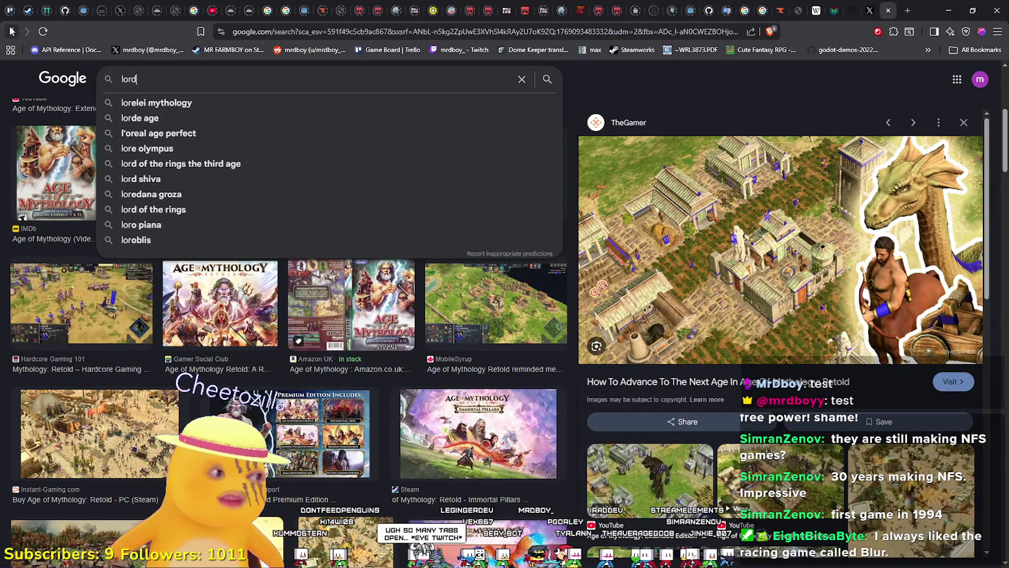
text(o f the rings )
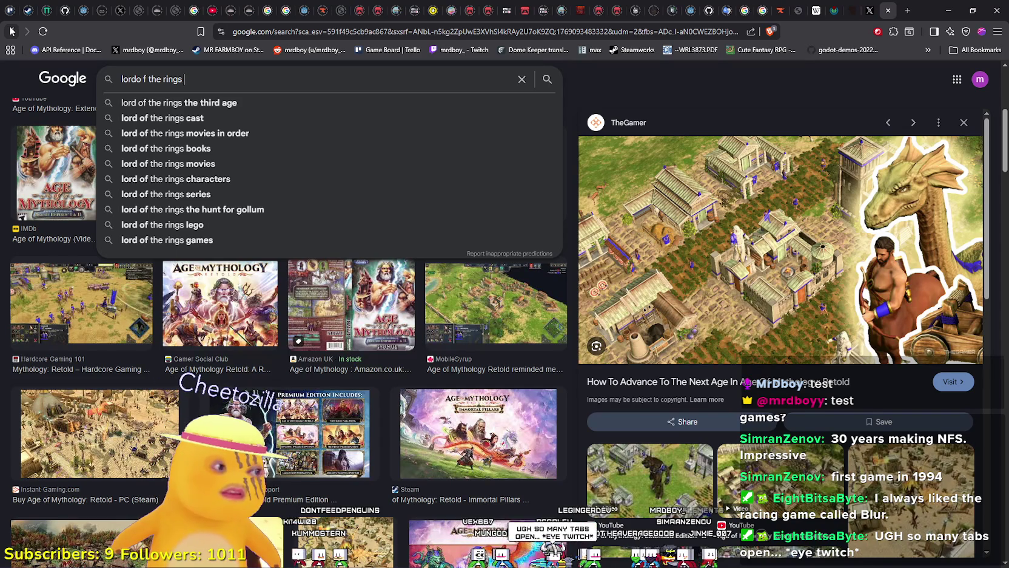
text(rts)
key(Return)
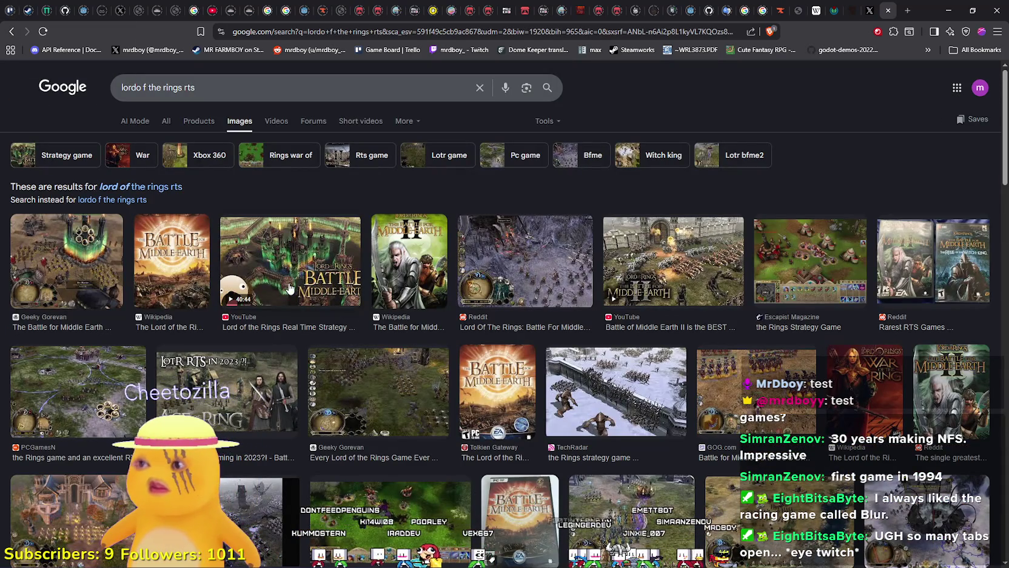
triple_click(164, 88)
text(batt)
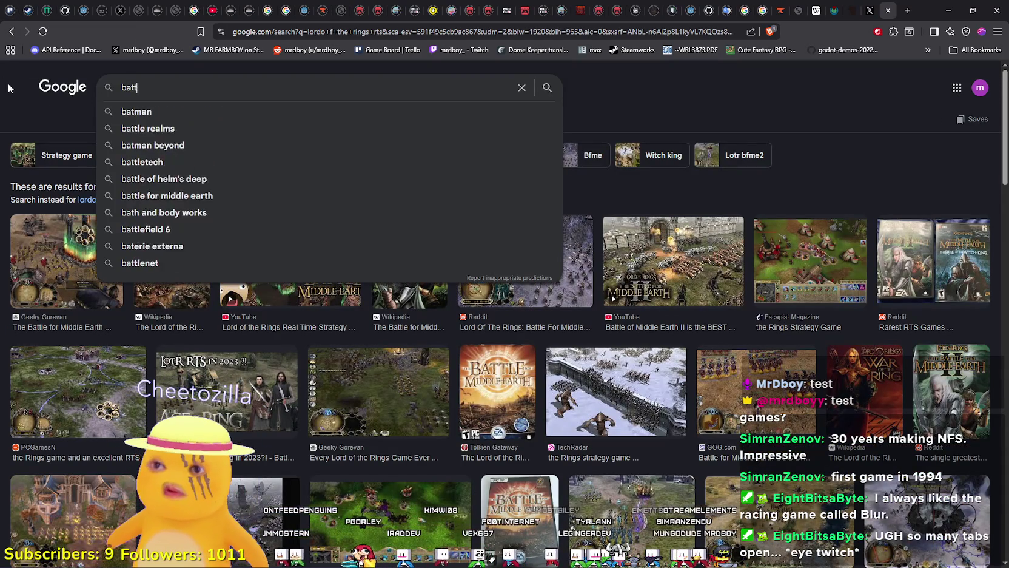
text(le for middle earth)
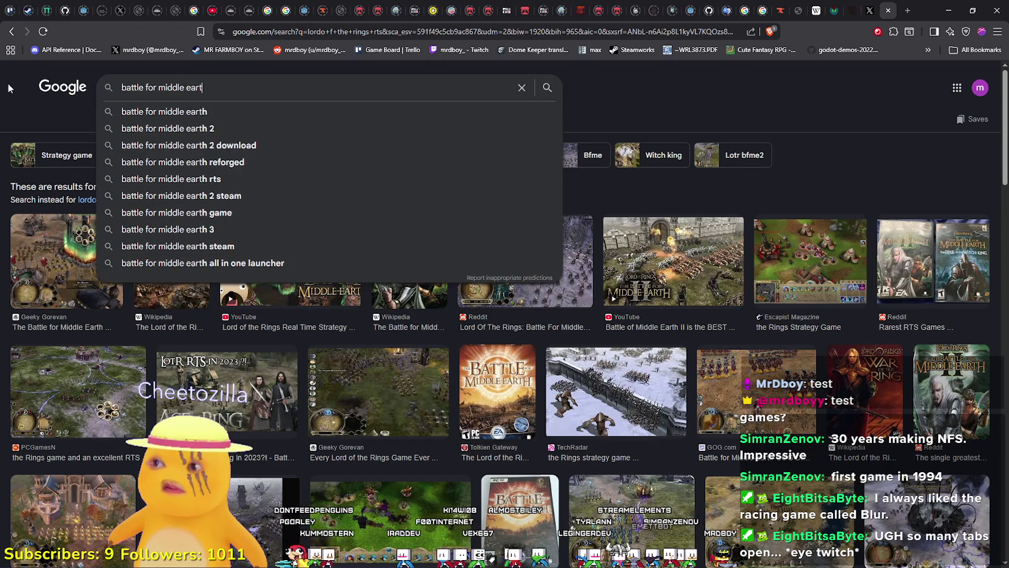
key(Return)
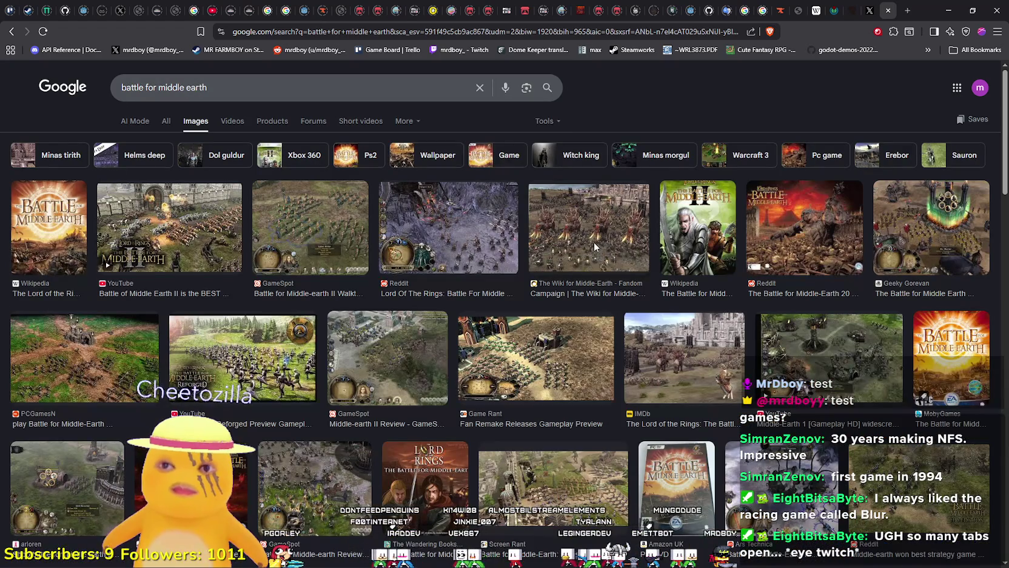
Preview the Fandom, Geeky Gorevan, GameSpot and BFME II video images, then minimize the browser
click(595, 248)
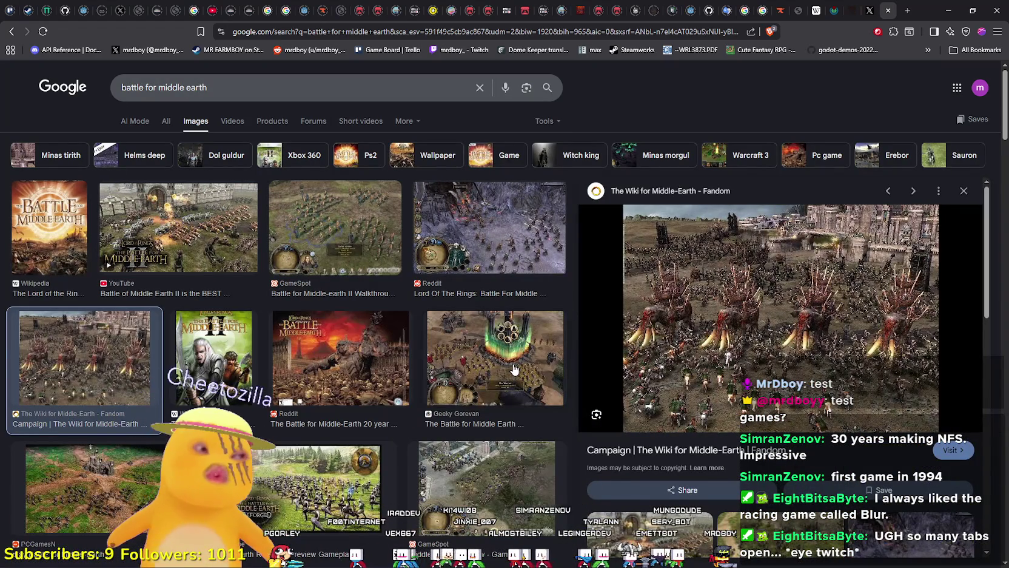
click(533, 357)
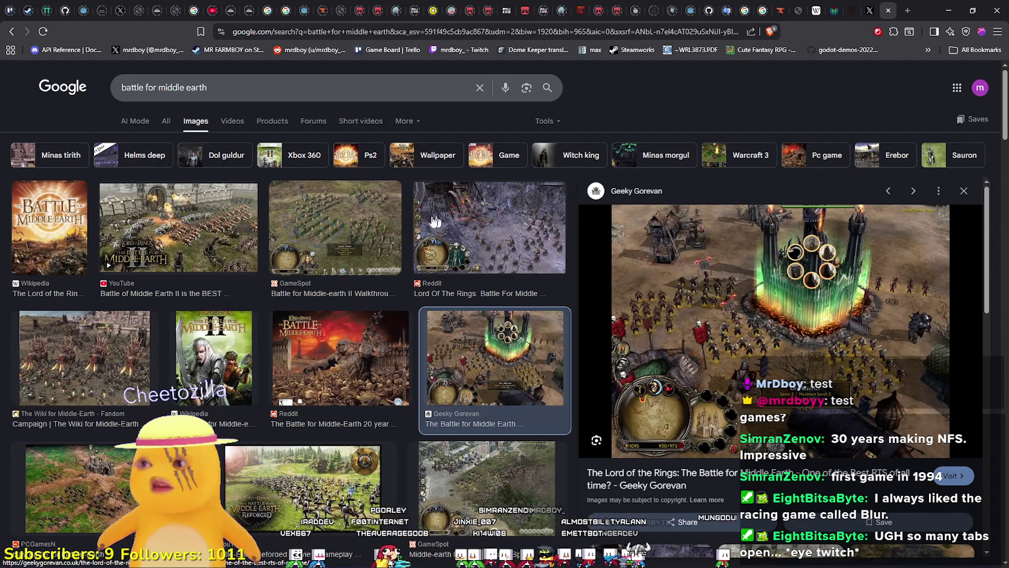
click(319, 227)
click(191, 217)
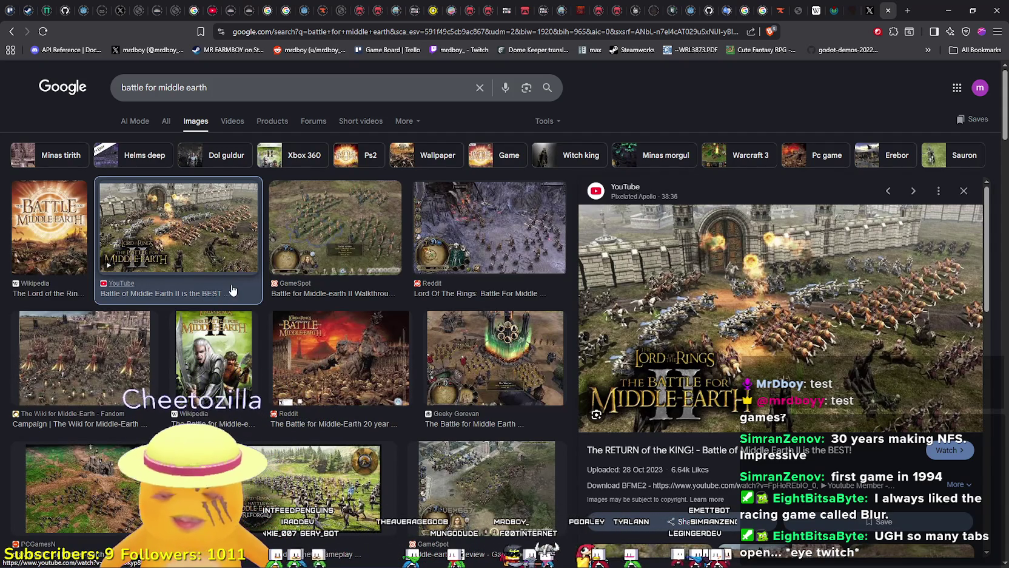
scroll(124, 232, down, 7)
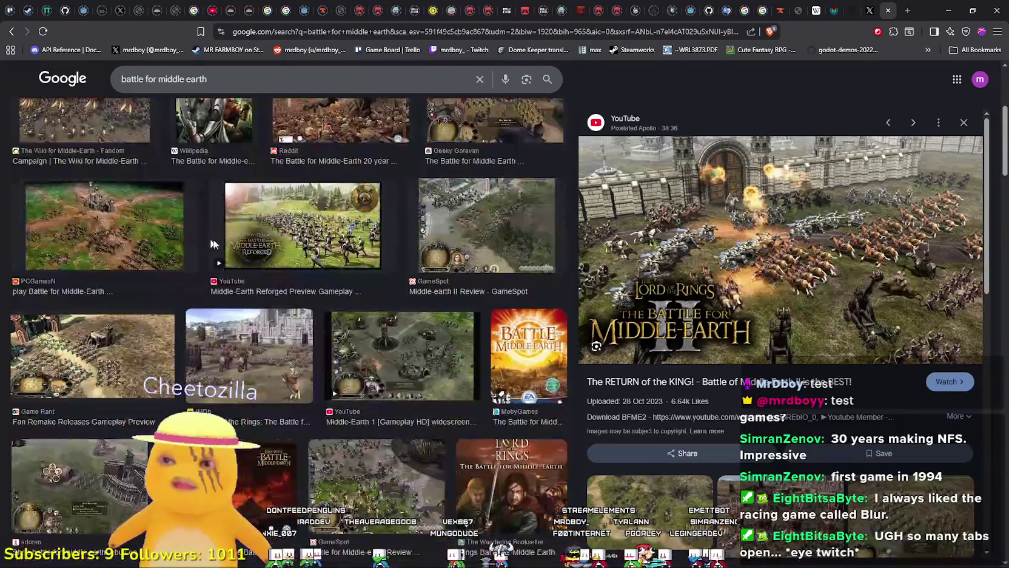
scroll(859, 410, down, 5)
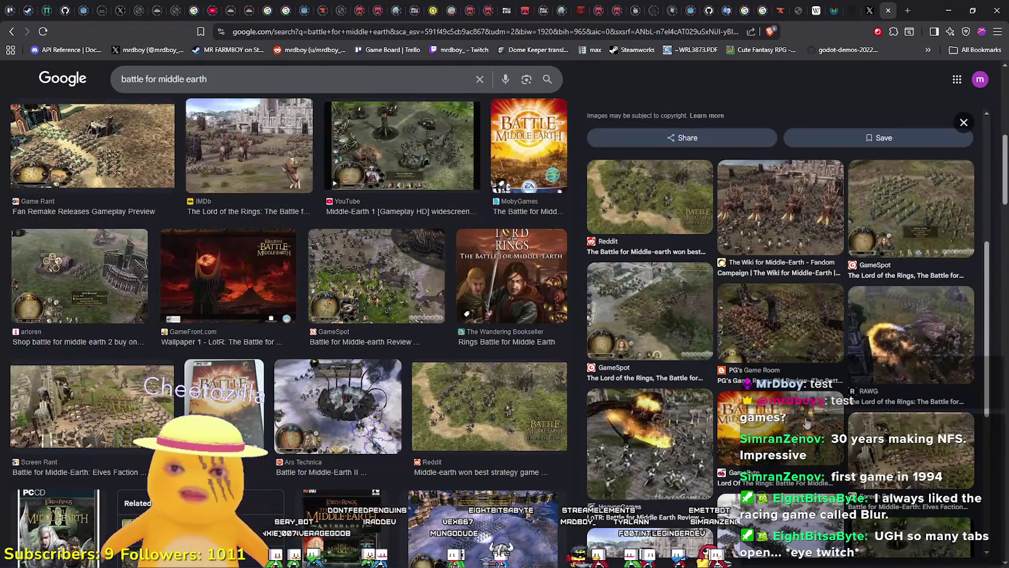
click(948, 10)
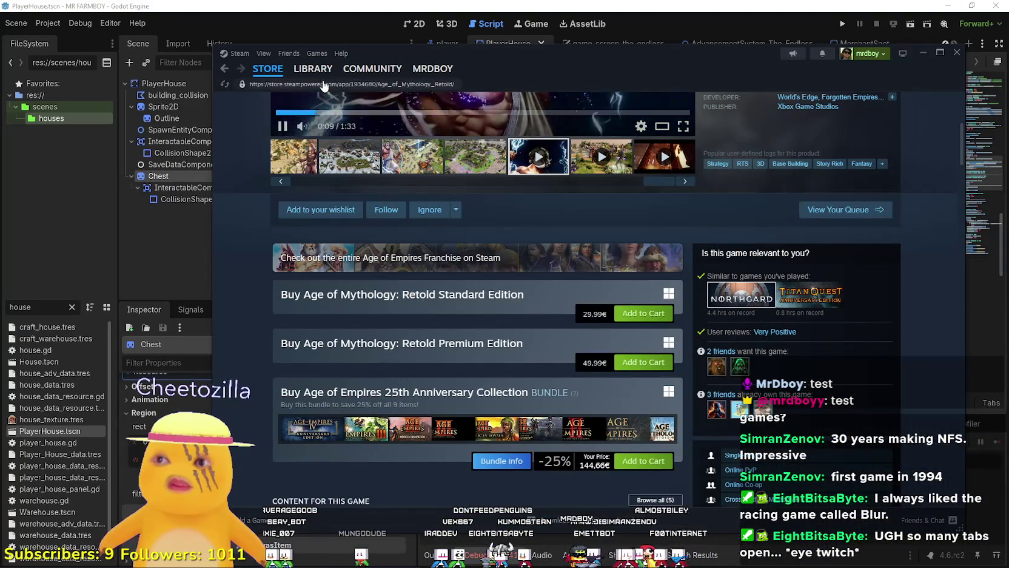
Return to the Steam store front page and close the Steam window
click(267, 68)
click(923, 53)
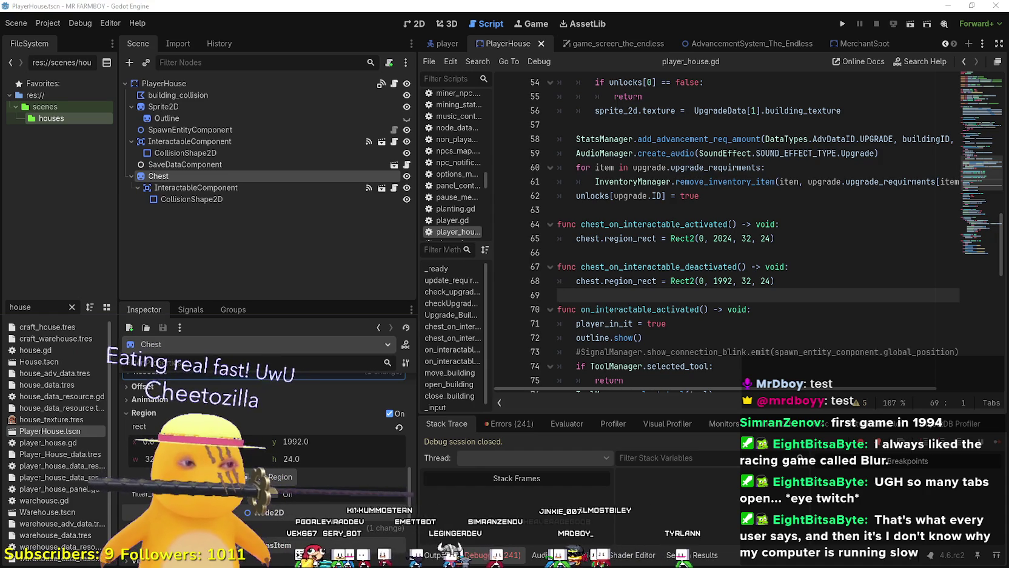
key(alt+Tab)
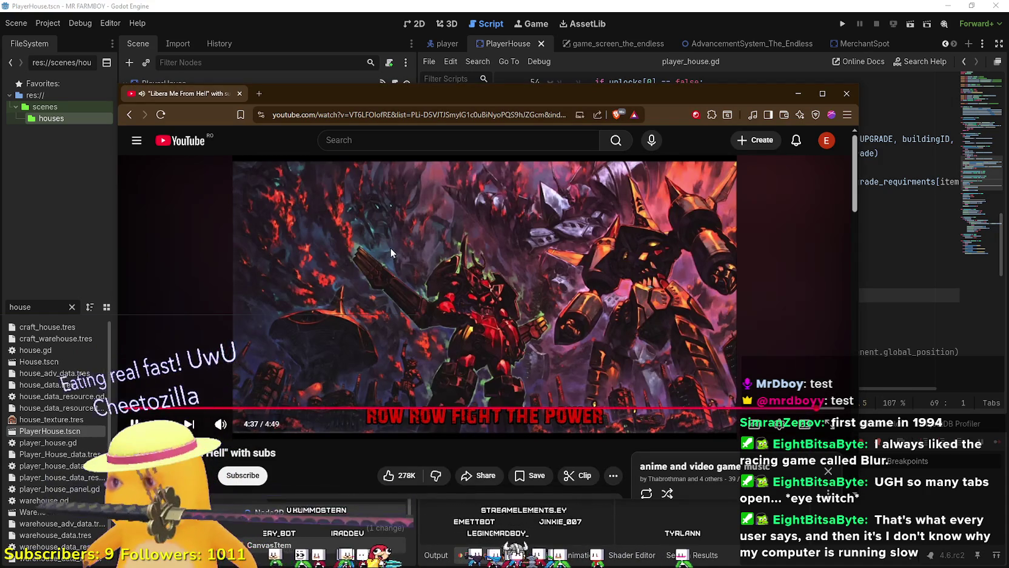
scroll(380, 381, down, 3)
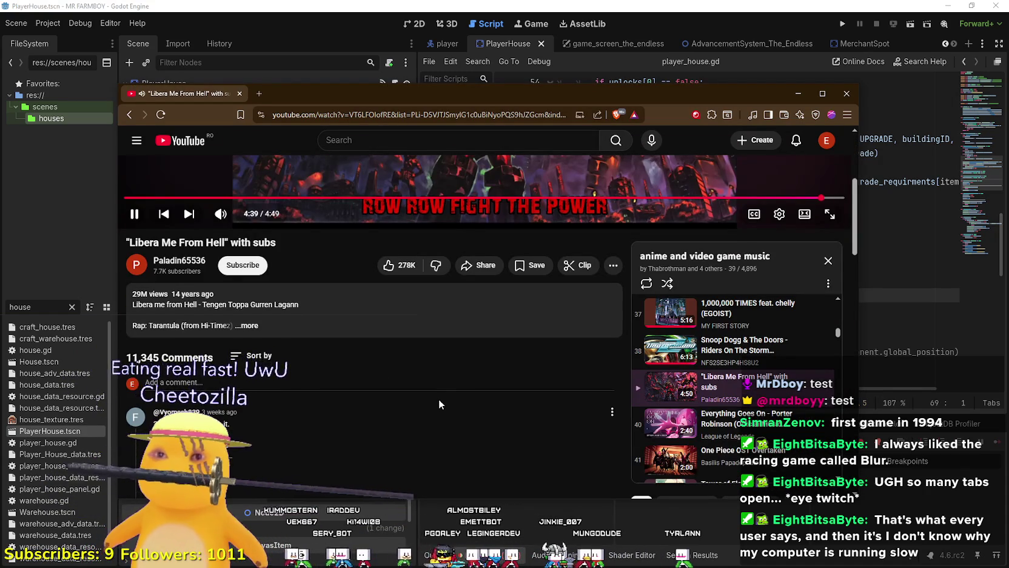
scroll(439, 395, up, 3)
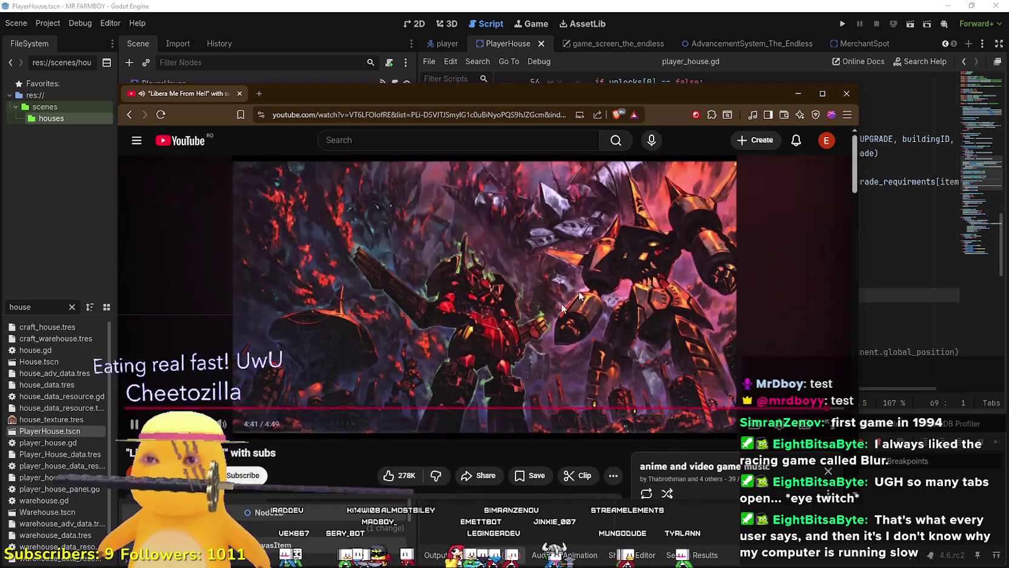
key(alt+Tab)
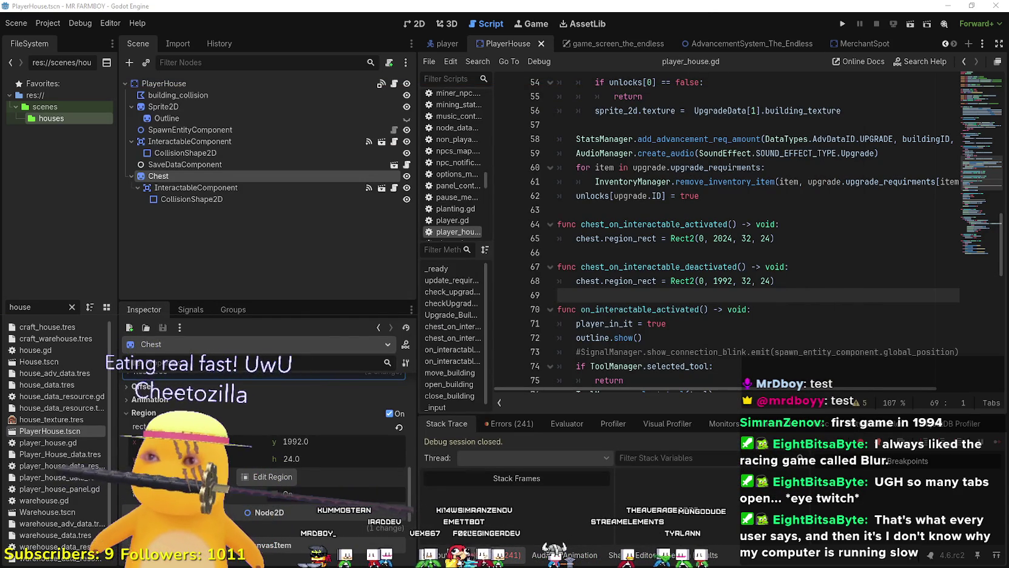
Place the cursor on line 66 and switch to the 2D view of PlayerHouse
click(637, 247)
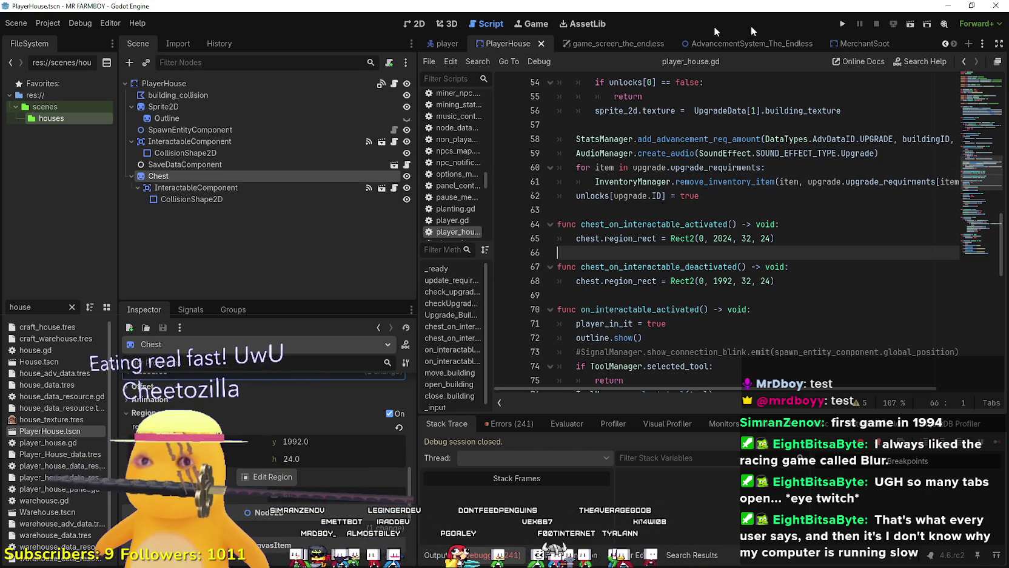
click(416, 24)
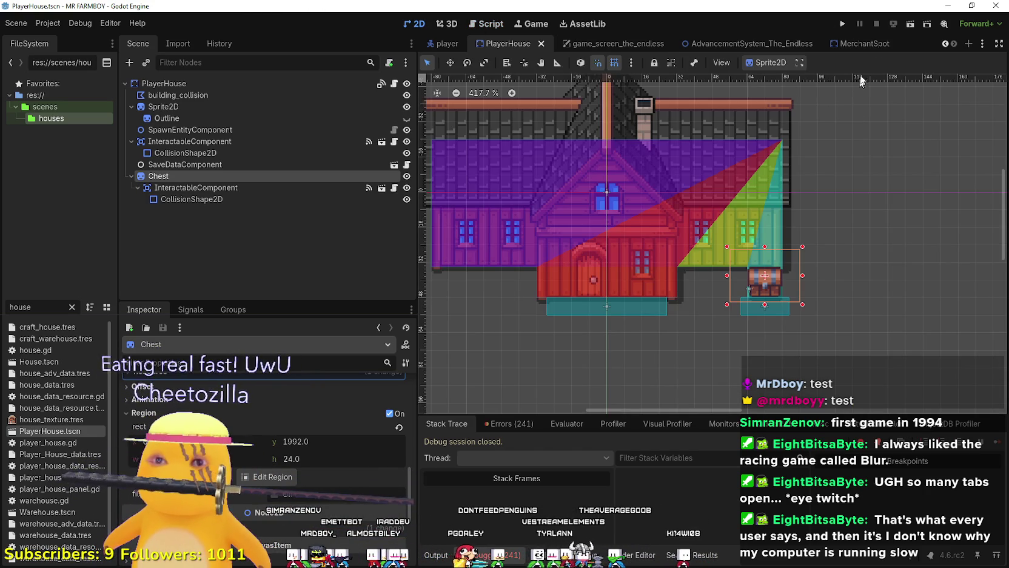